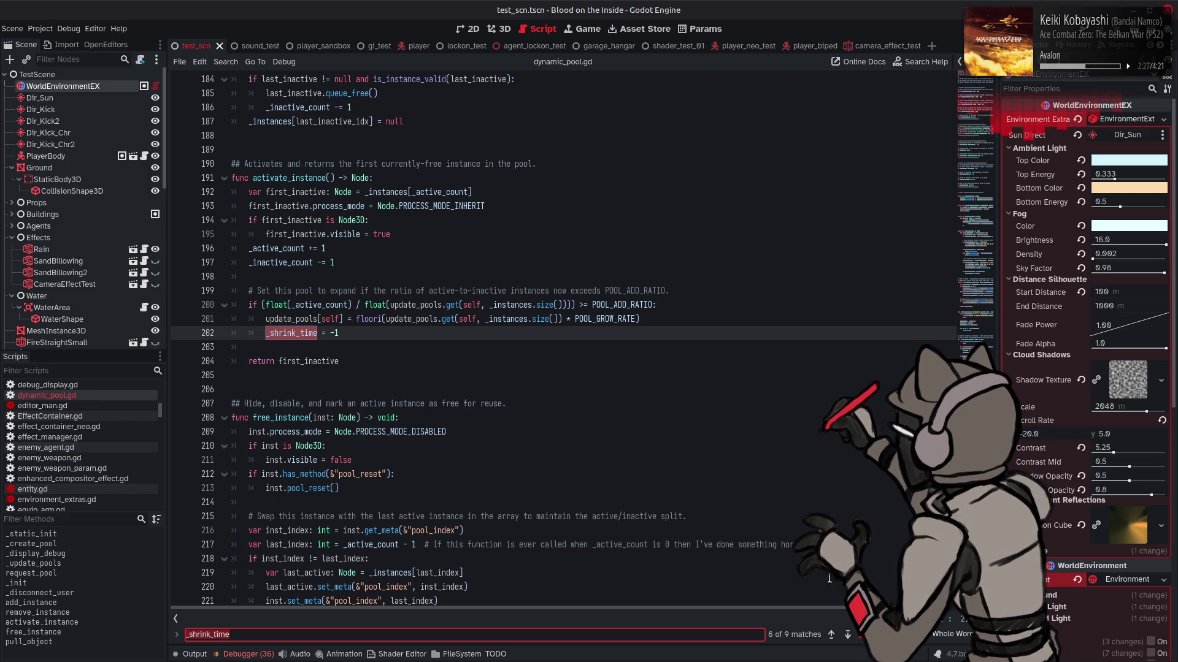
- Advance the _shrink_time search from match 6 to match 7, the free_instance check on line 230
click(849, 635)
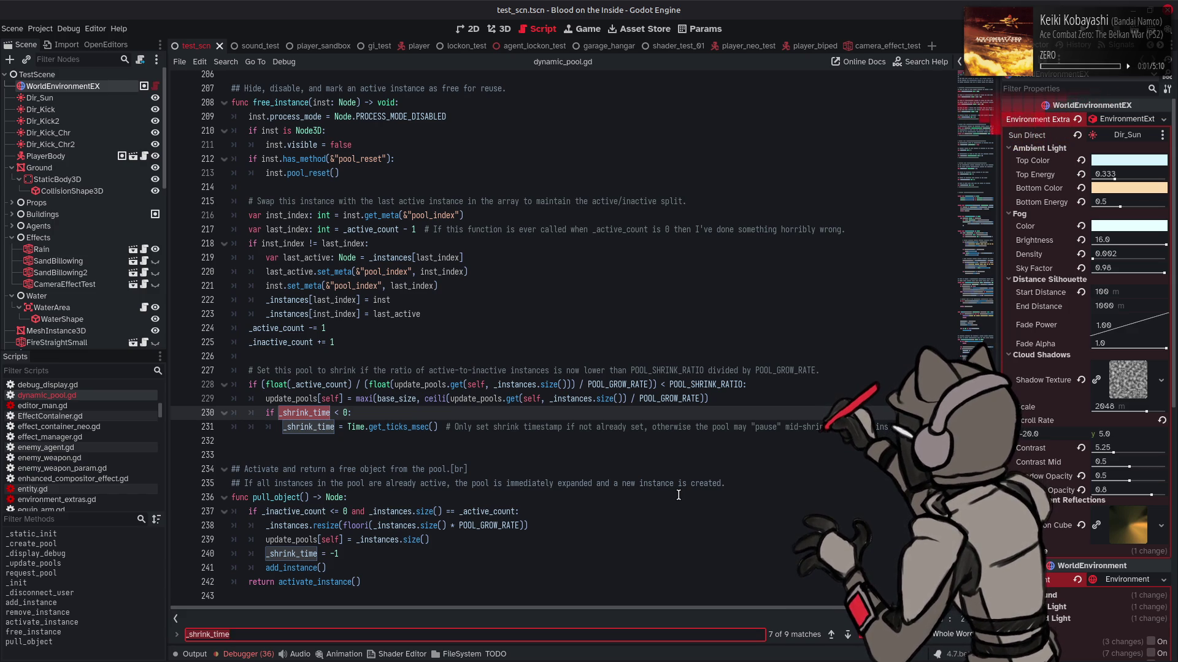
scroll(678, 495, up, 5)
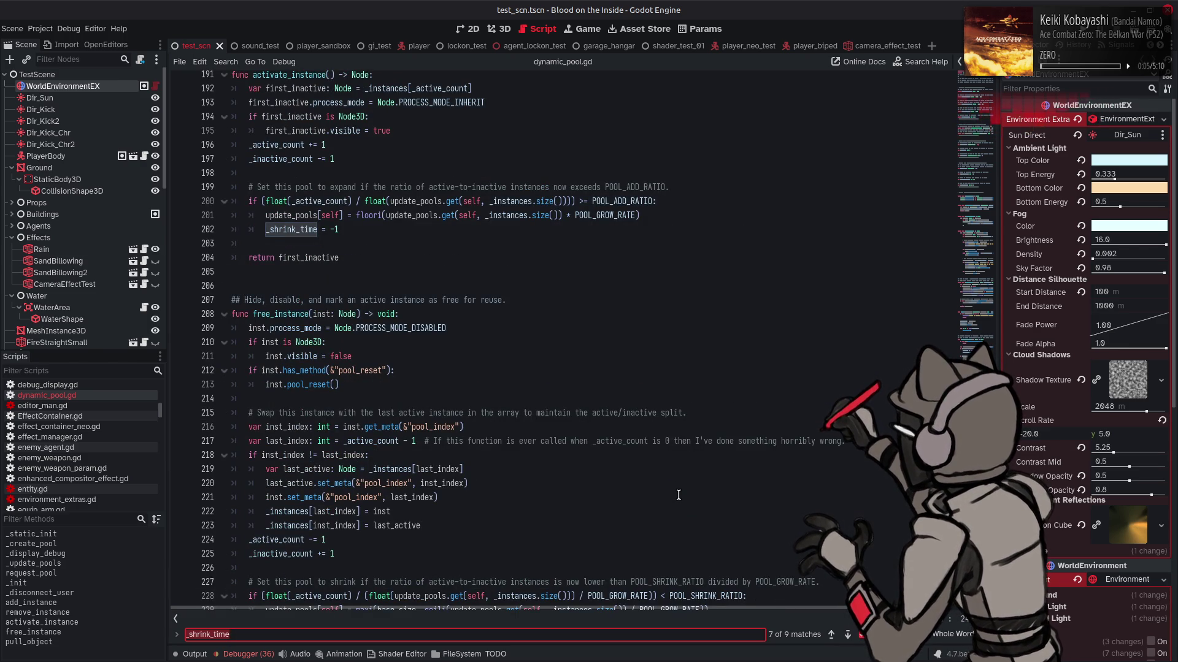
scroll(679, 495, down, 2)
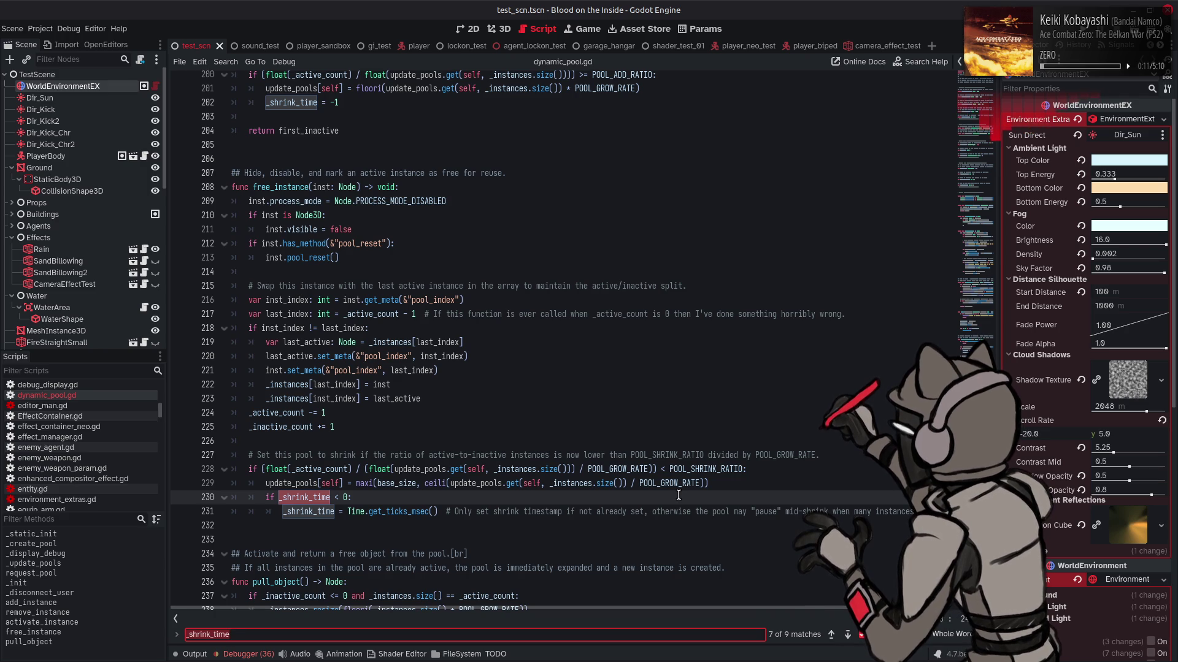
scroll(678, 495, up, 1)
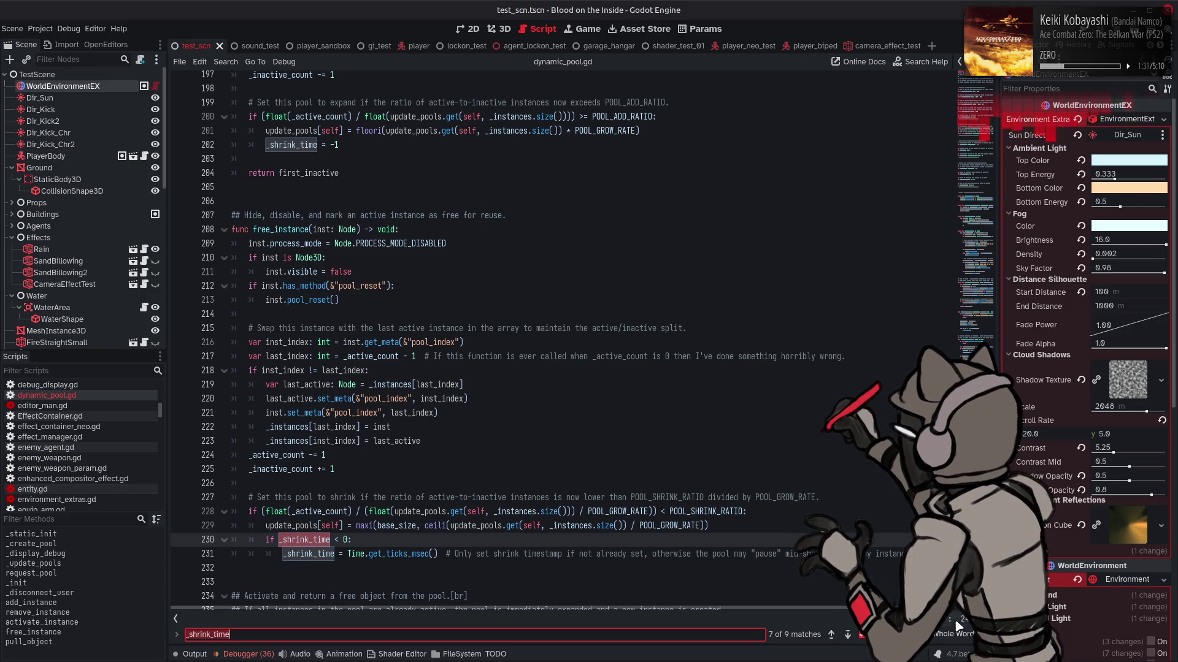
- Close the _shrink_time find bar and scroll down to free_instance's shrink code
key(Escape)
scroll(705, 468, down, 3)
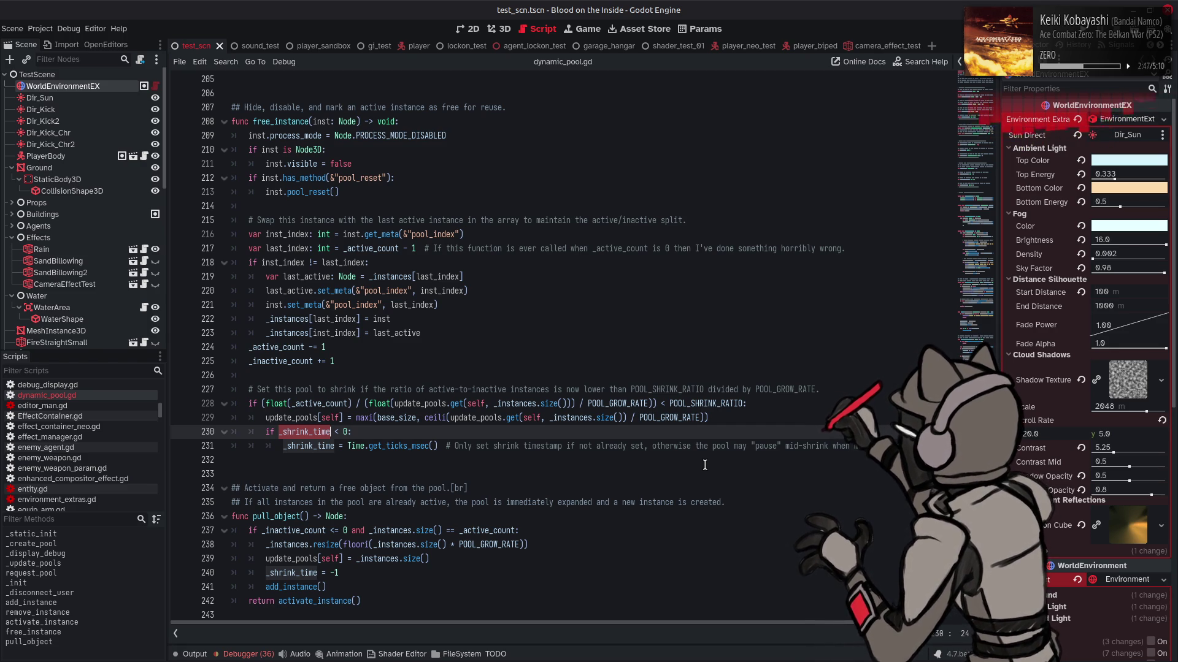
- Delete the 'if _shrink_time < 0:' line 230 and unindent the _shrink_time assignment beneath it
key(XF86AudioLowerVolume)
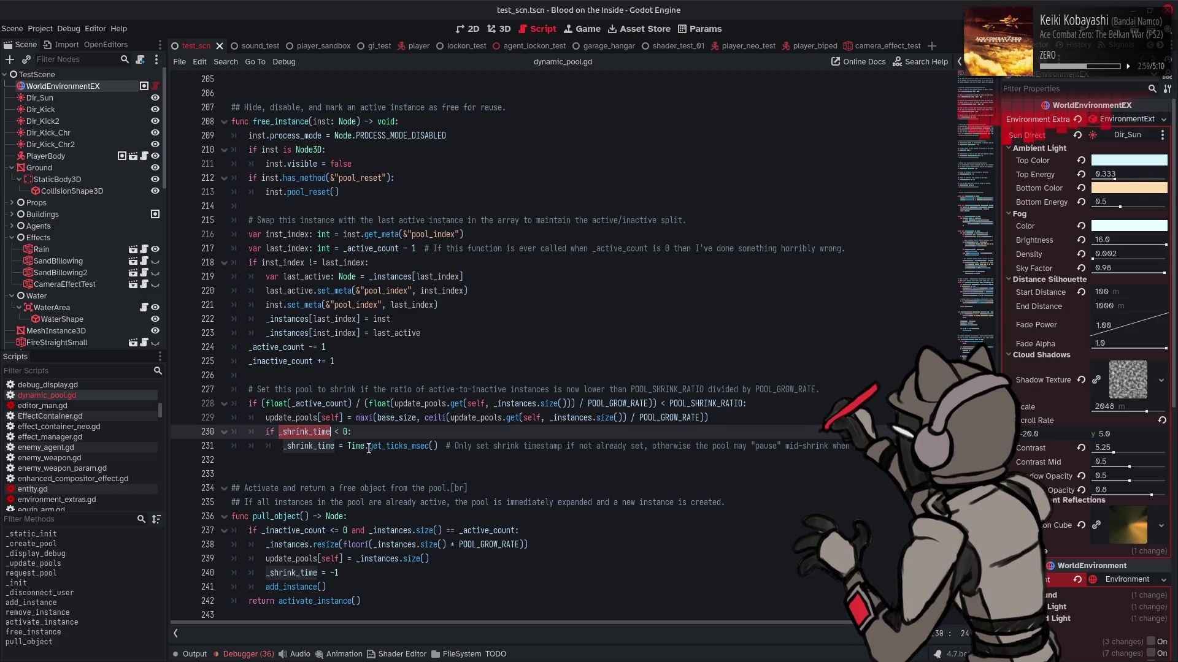
key(shift+Home)
key(BackSpace)
key(BackSpace)
key(BackSpace)
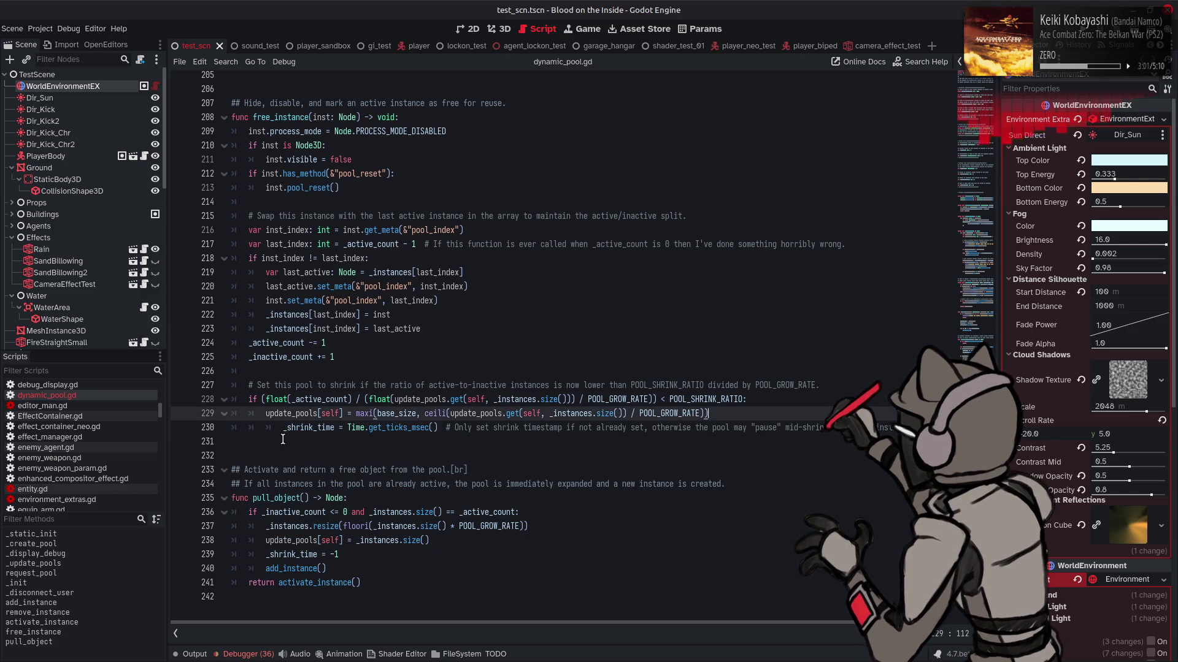
key(Down)
key(Home)
key(BackSpace)
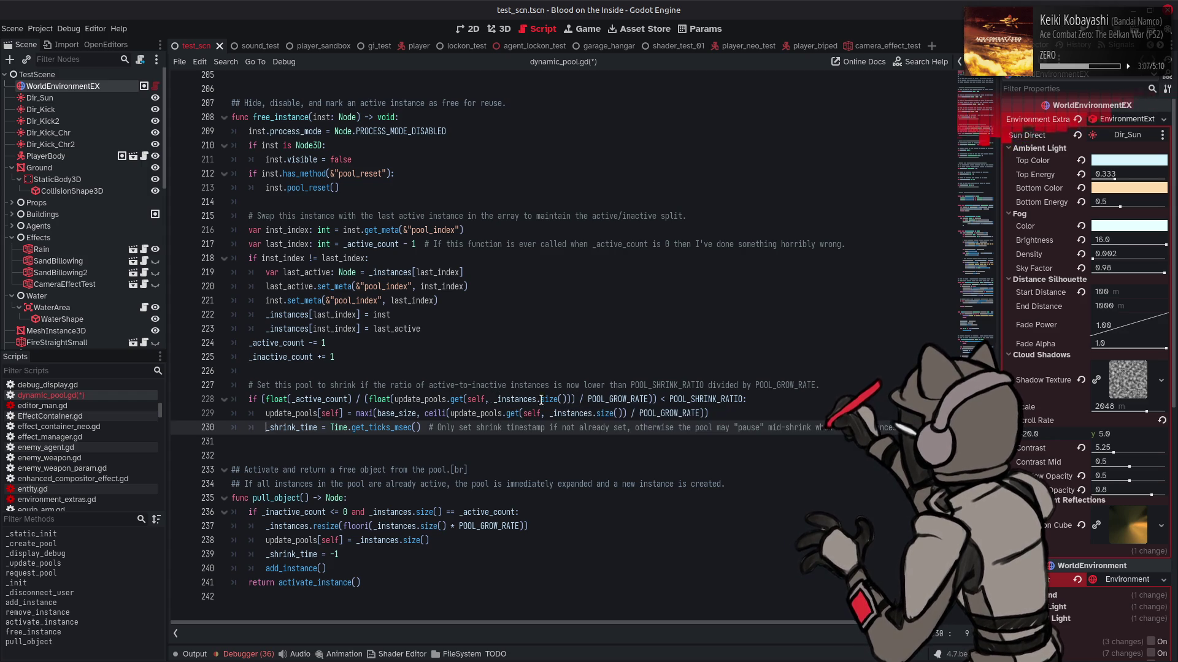
click(462, 400)
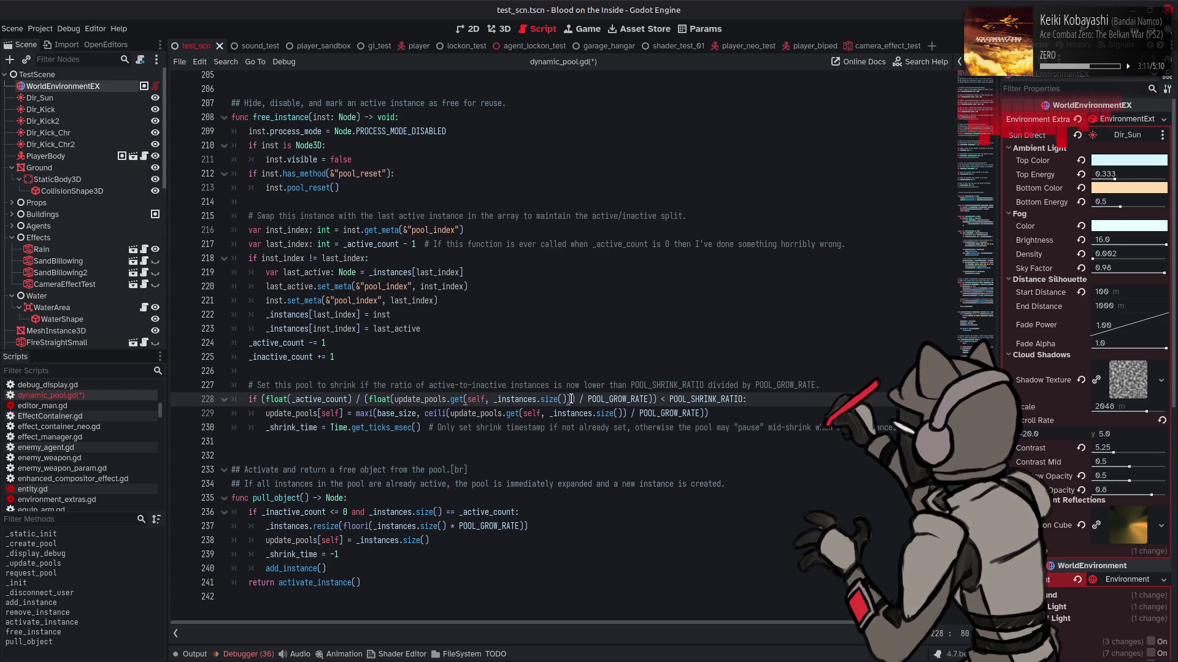
drag(570, 400, 394, 399)
key(ctrl+c)
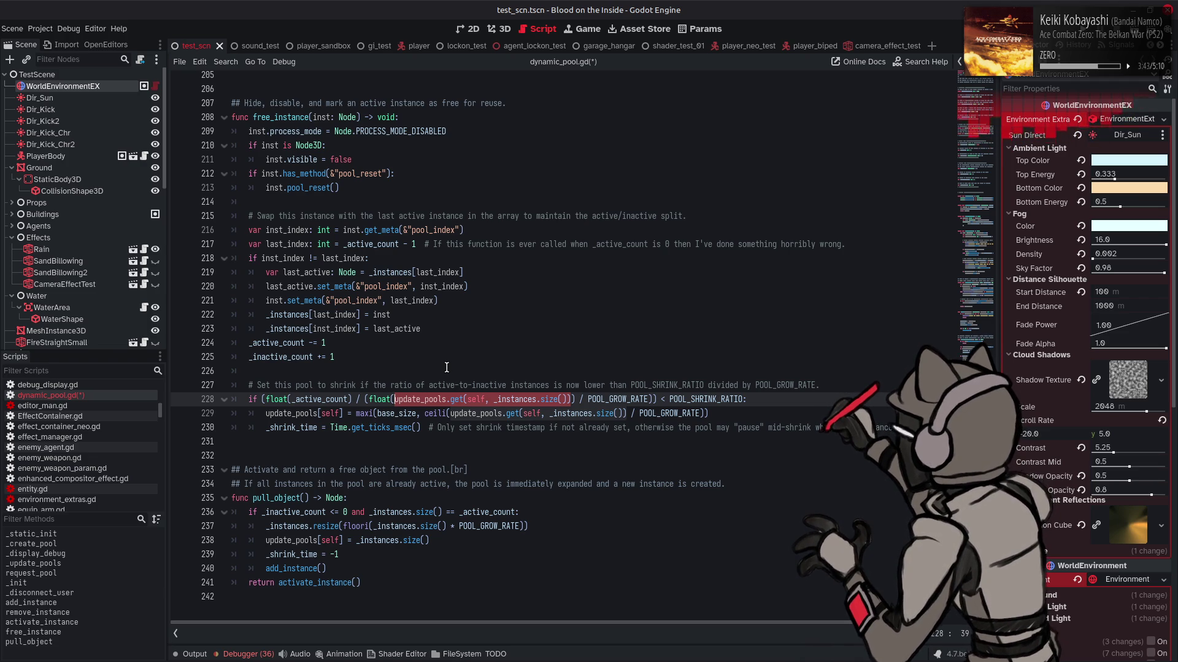
click(257, 401)
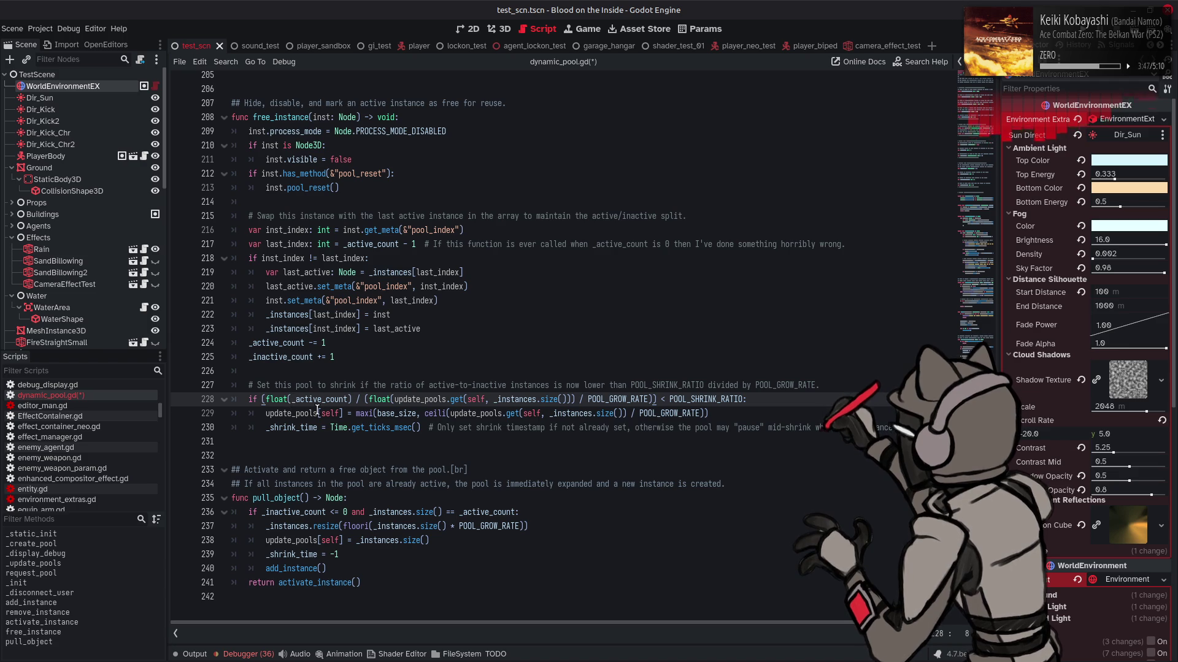
mouse_move(317, 409)
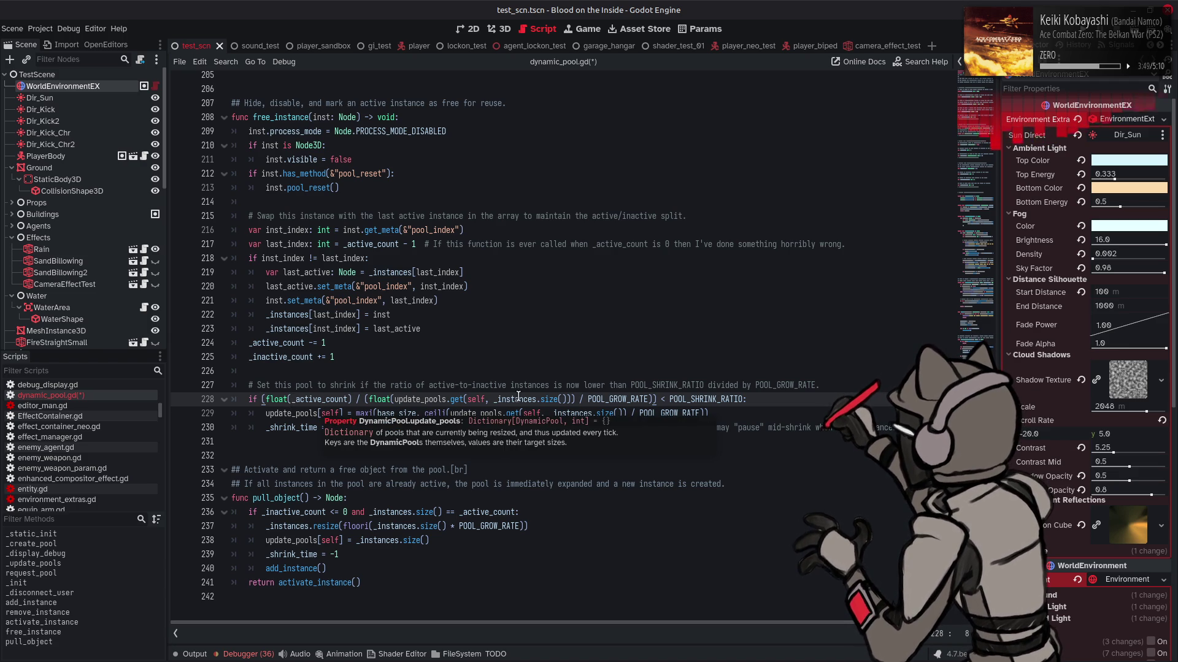
mouse_move(517, 395)
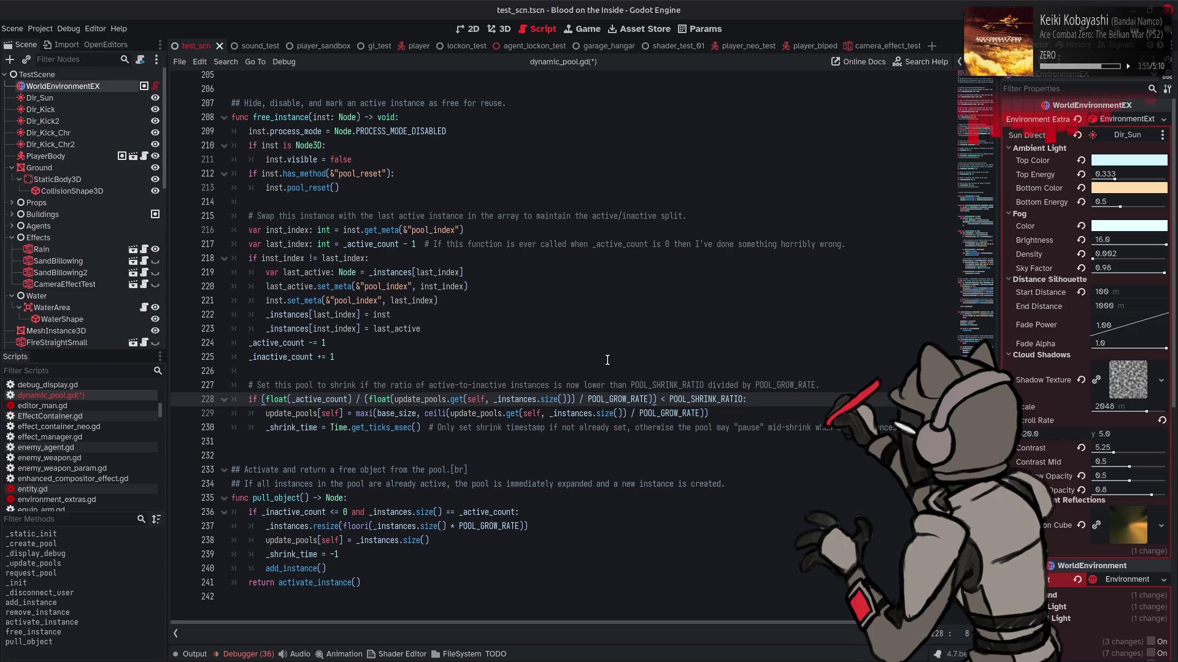
- Prefix line 228's shrink condition with 'update_pools.get(self) == null and', dropping get()'s default-size argument
key(ctrl+v)
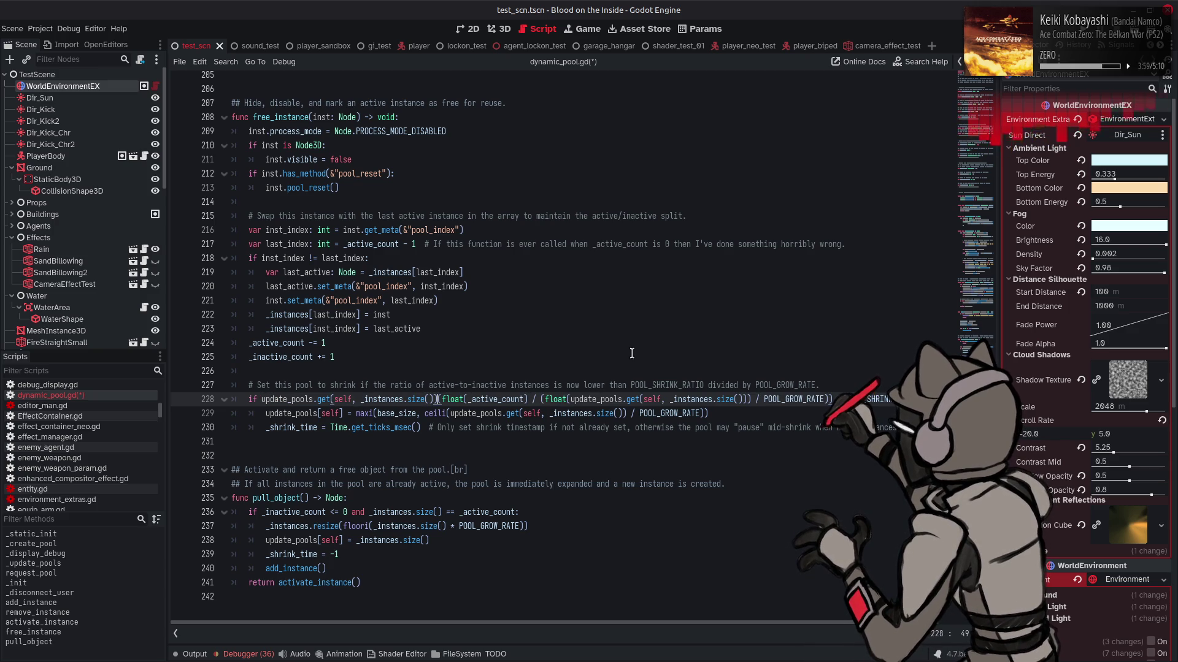
text(== nu)
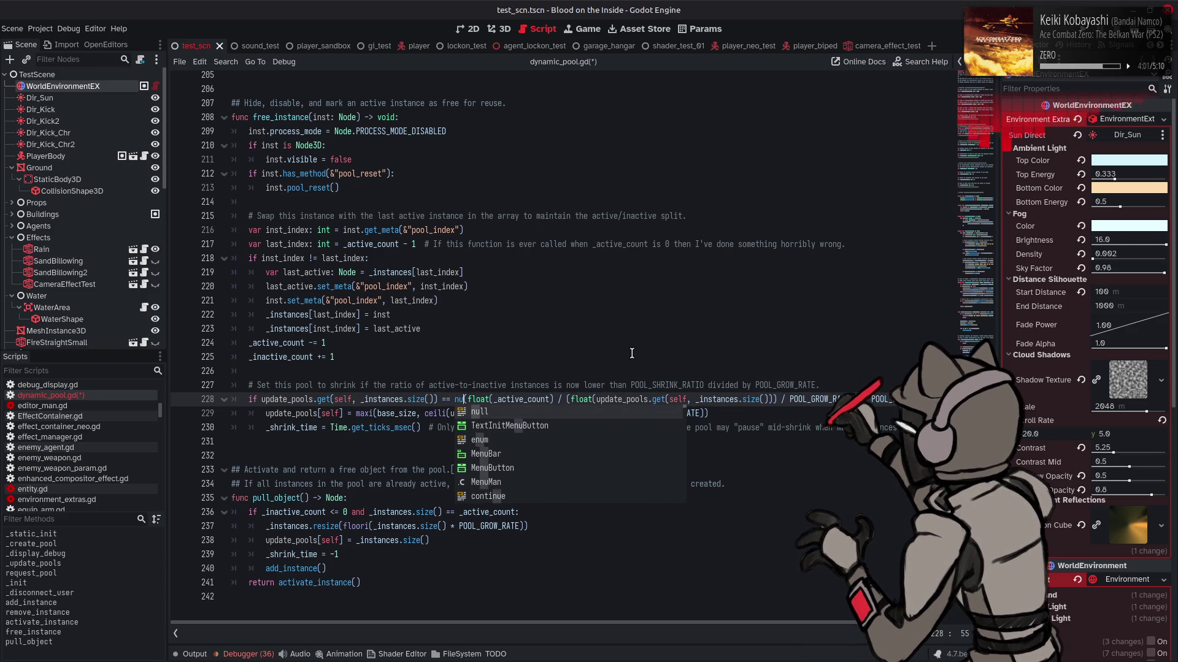
text(ll and)
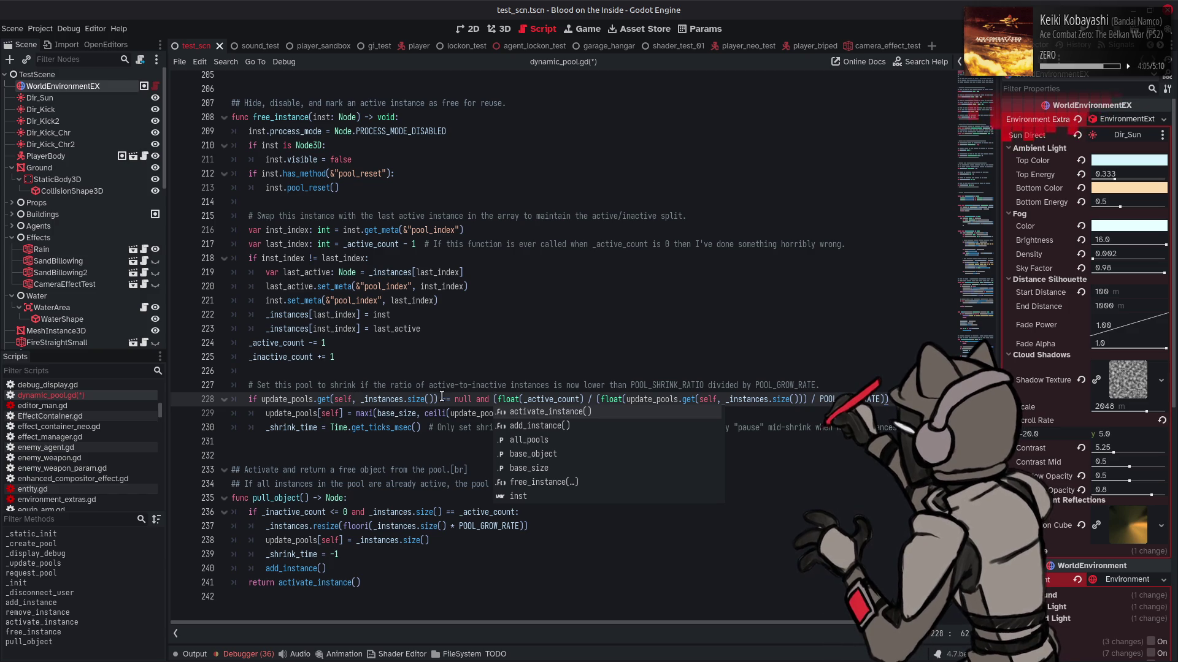
drag(433, 399, 348, 399)
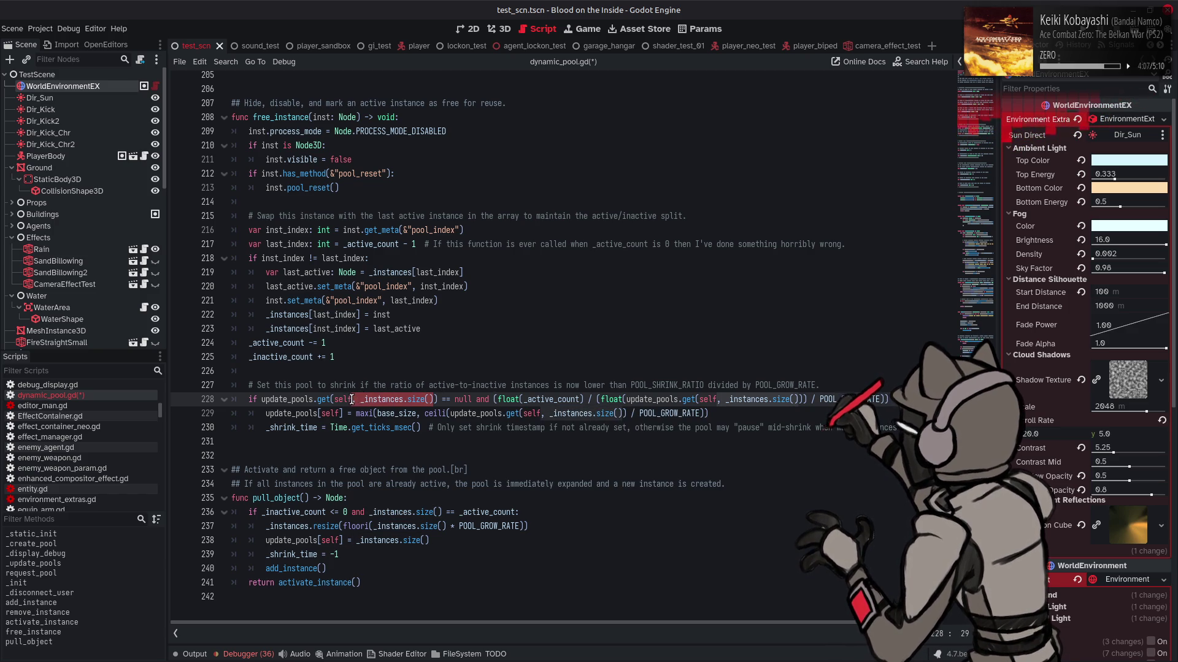
key(BackSpace)
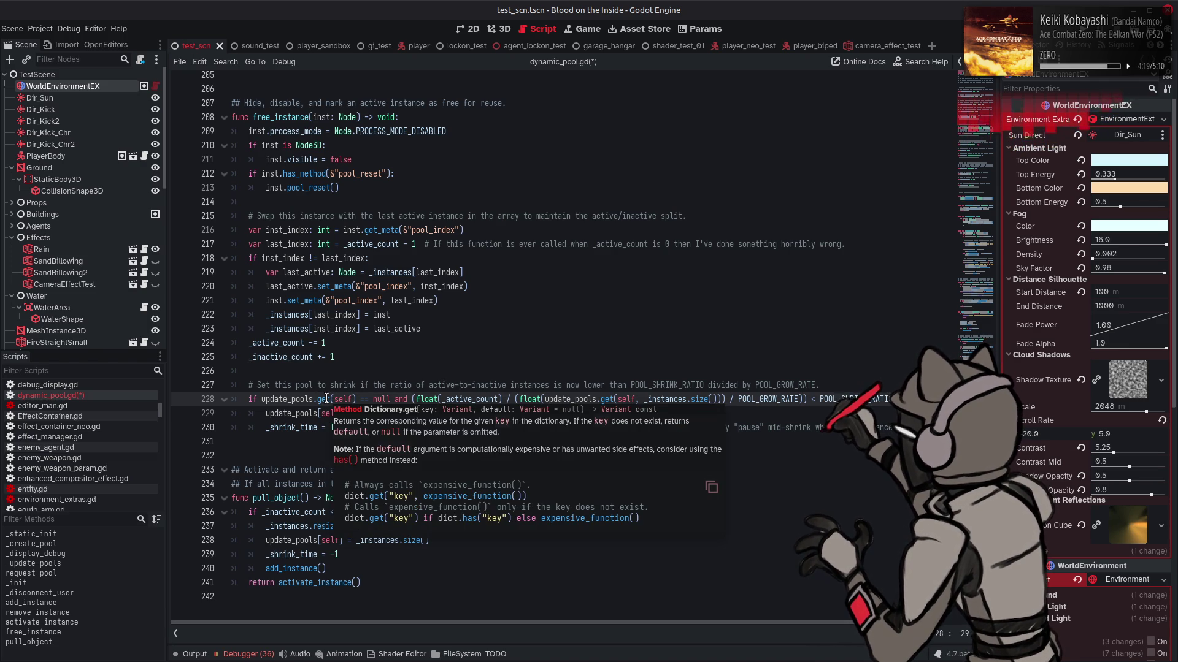
click(344, 461)
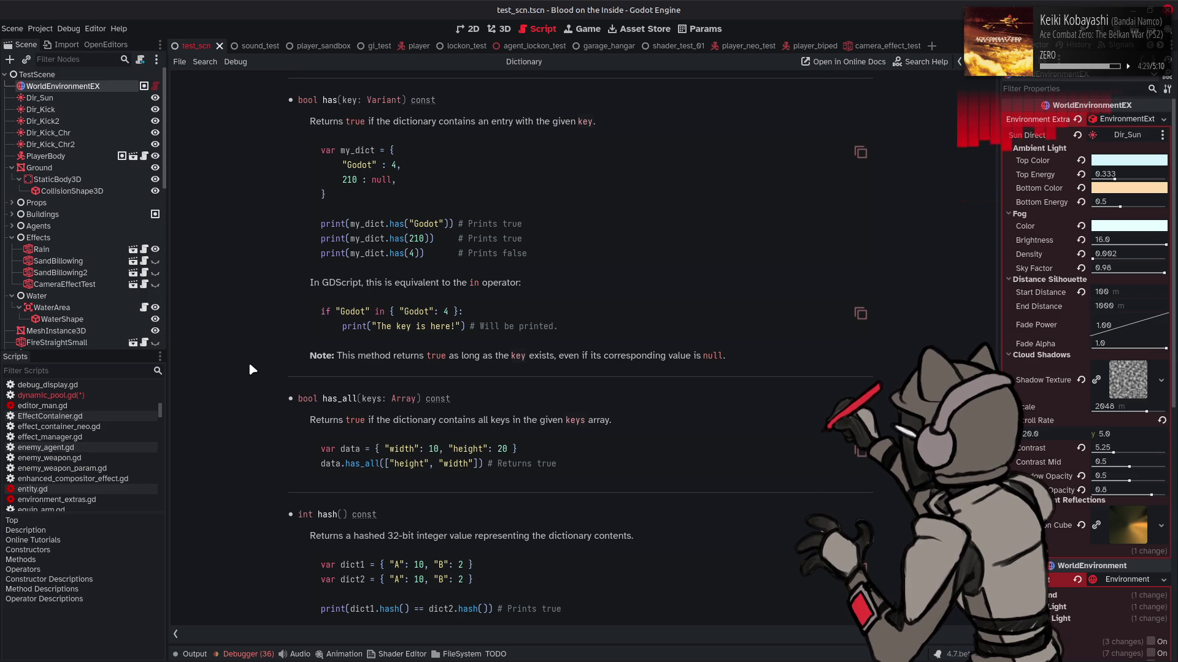
key(alt+Left)
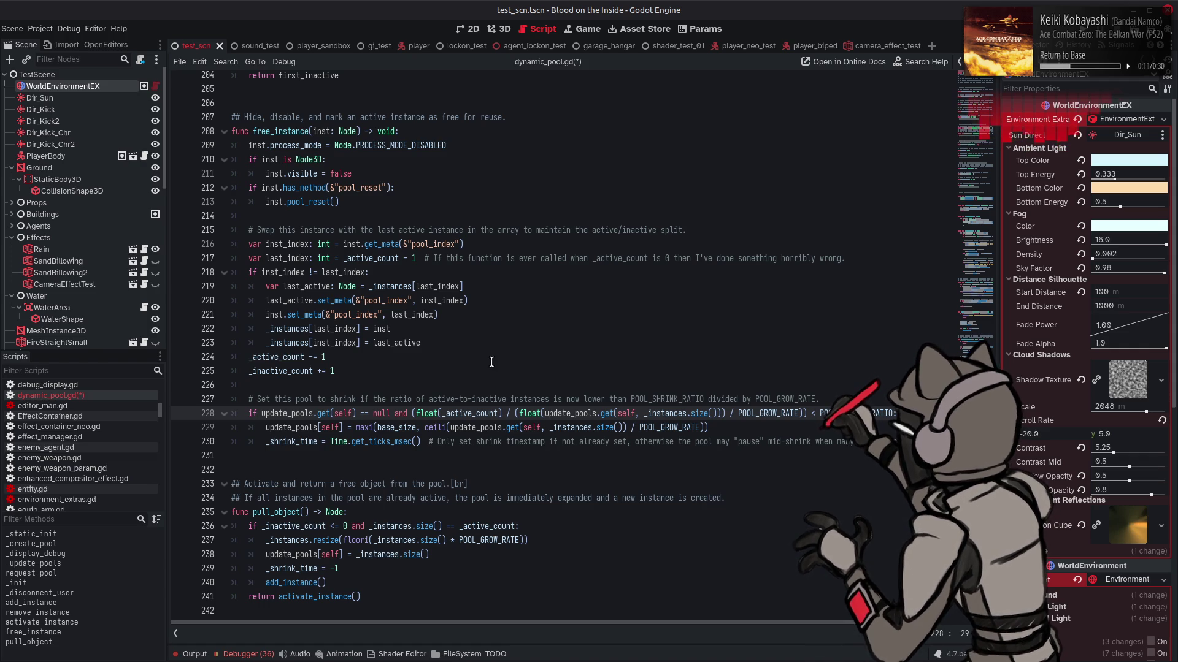
double_click(291, 427)
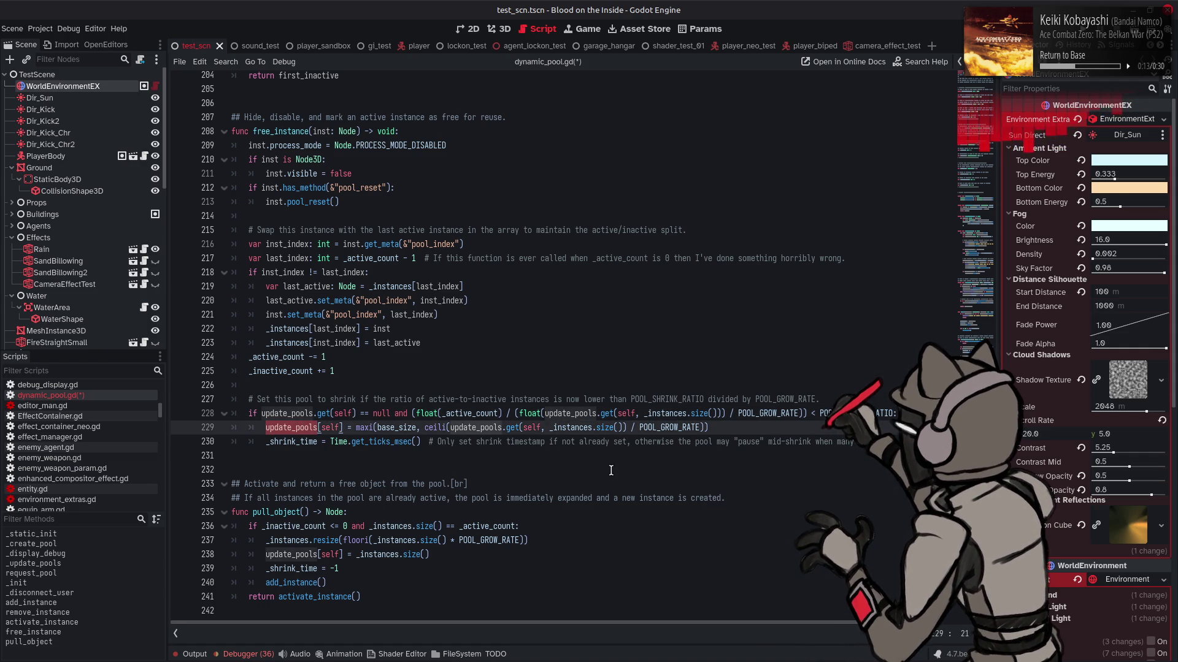
key(ctrl+f)
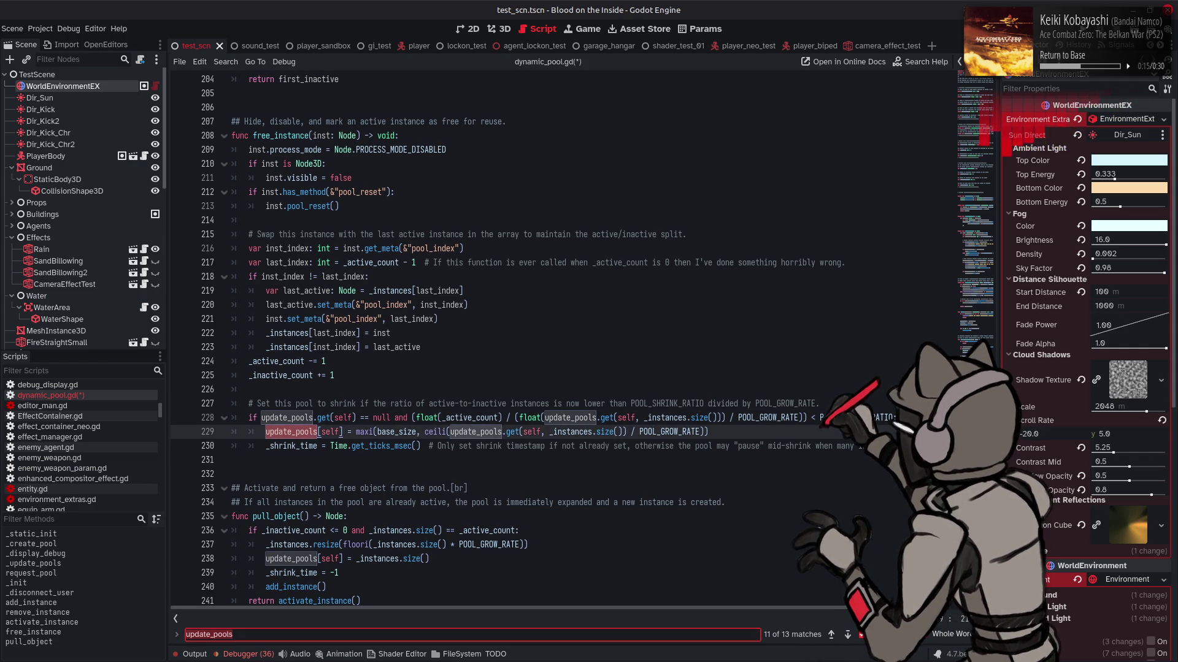
click(846, 635)
click(847, 635)
click(847, 635)
click(847, 635)
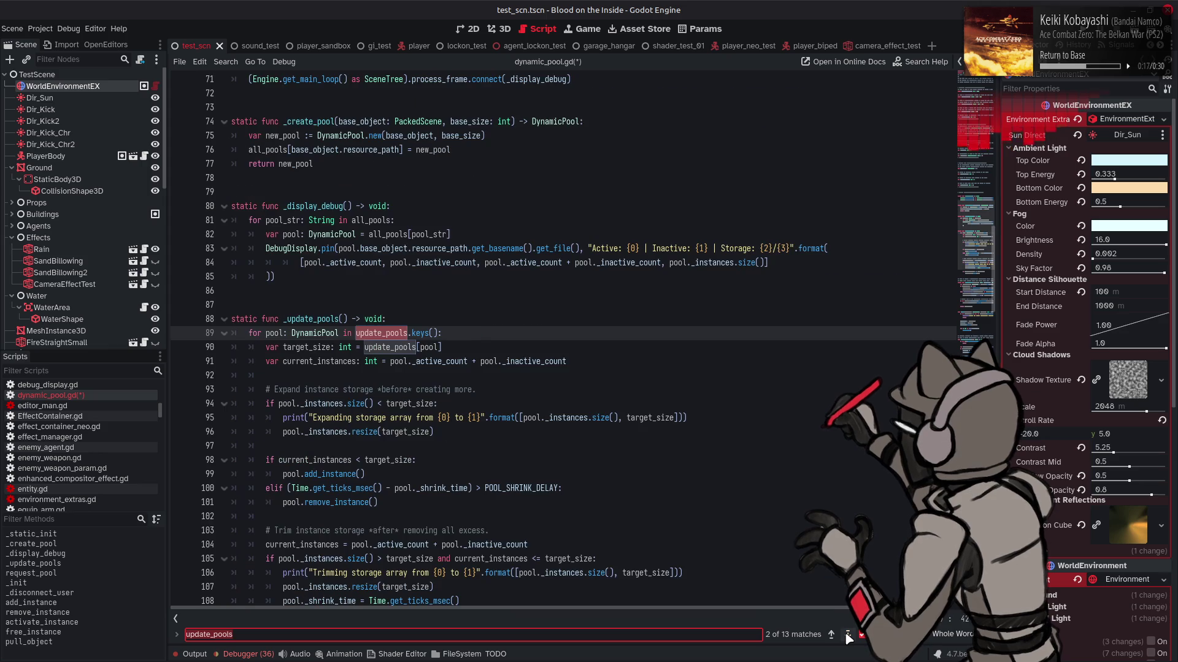
click(847, 634)
click(847, 634)
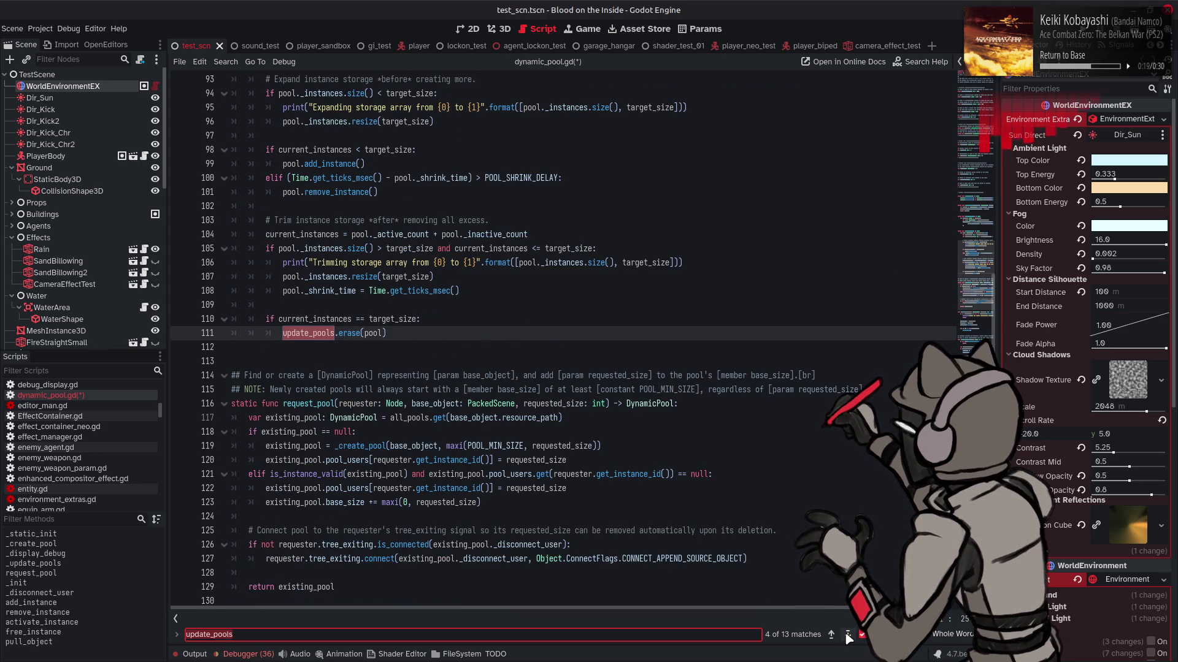
click(847, 635)
click(831, 635)
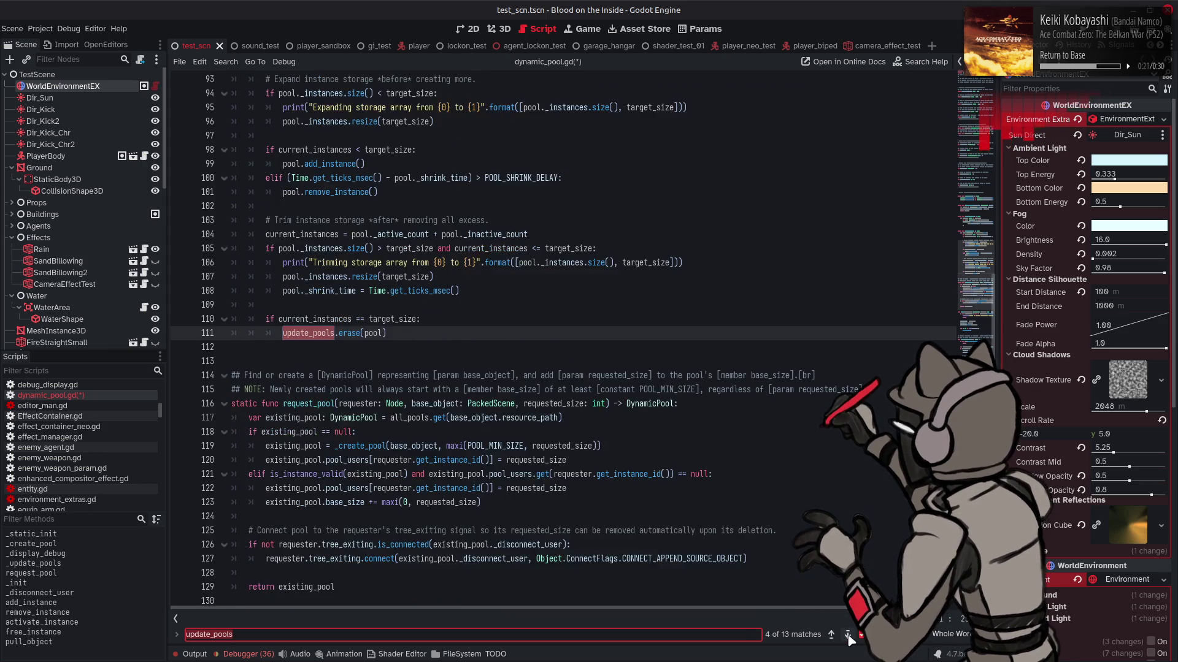
click(848, 635)
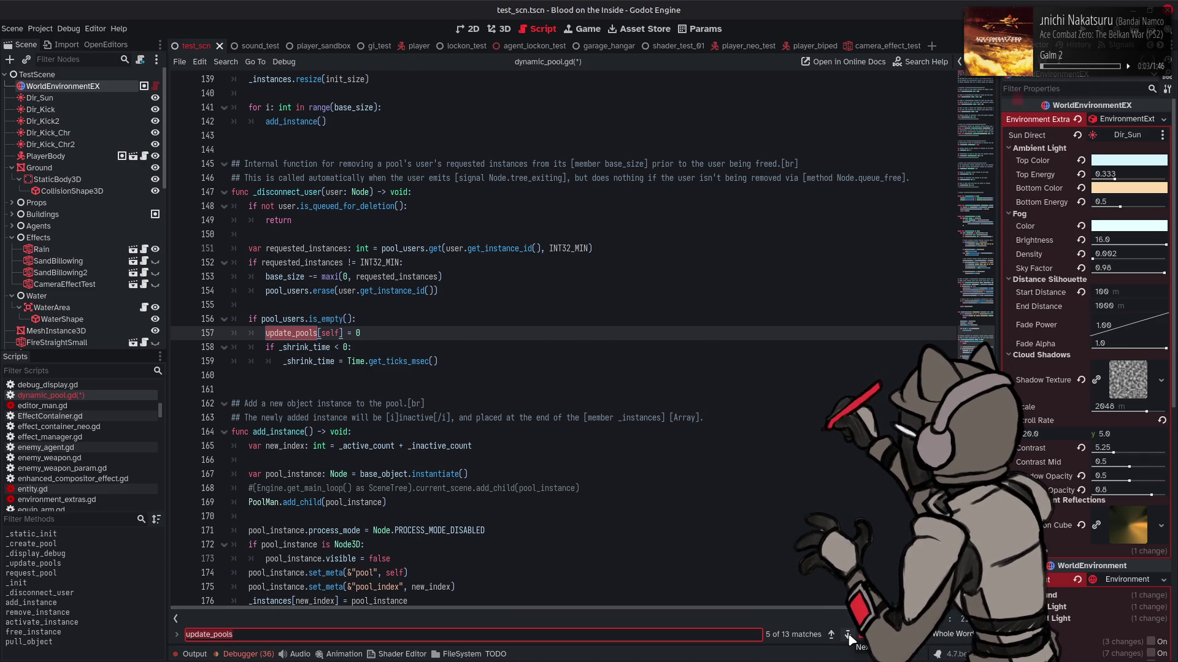
click(848, 636)
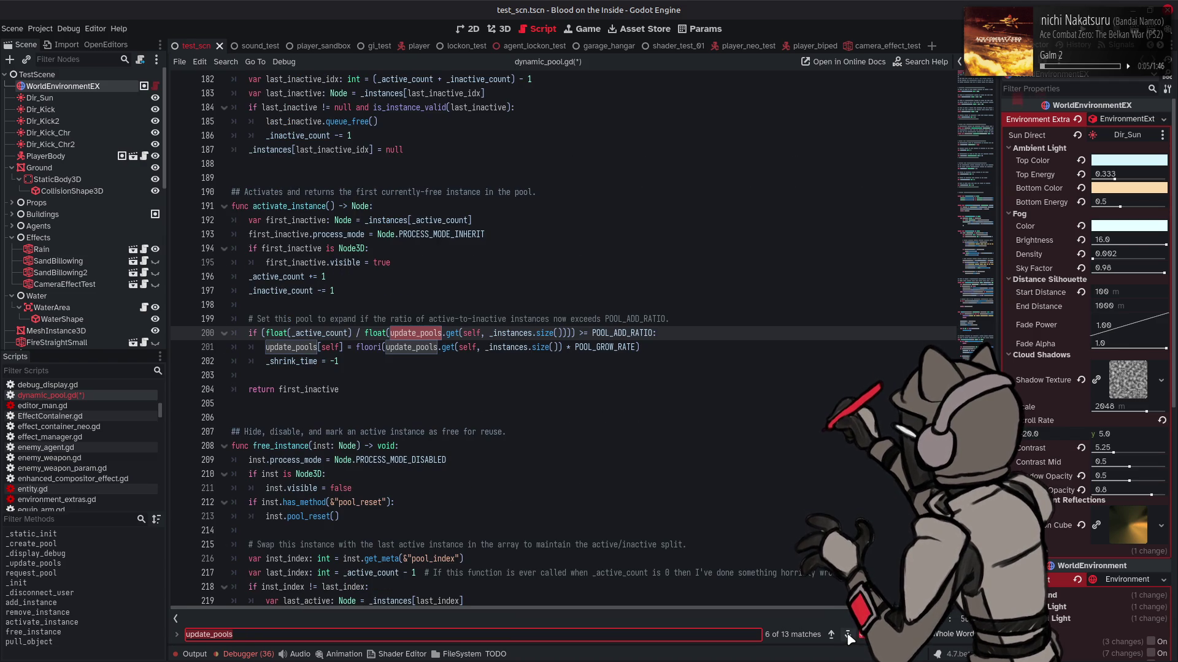
key(XF86AudioLowerVolume)
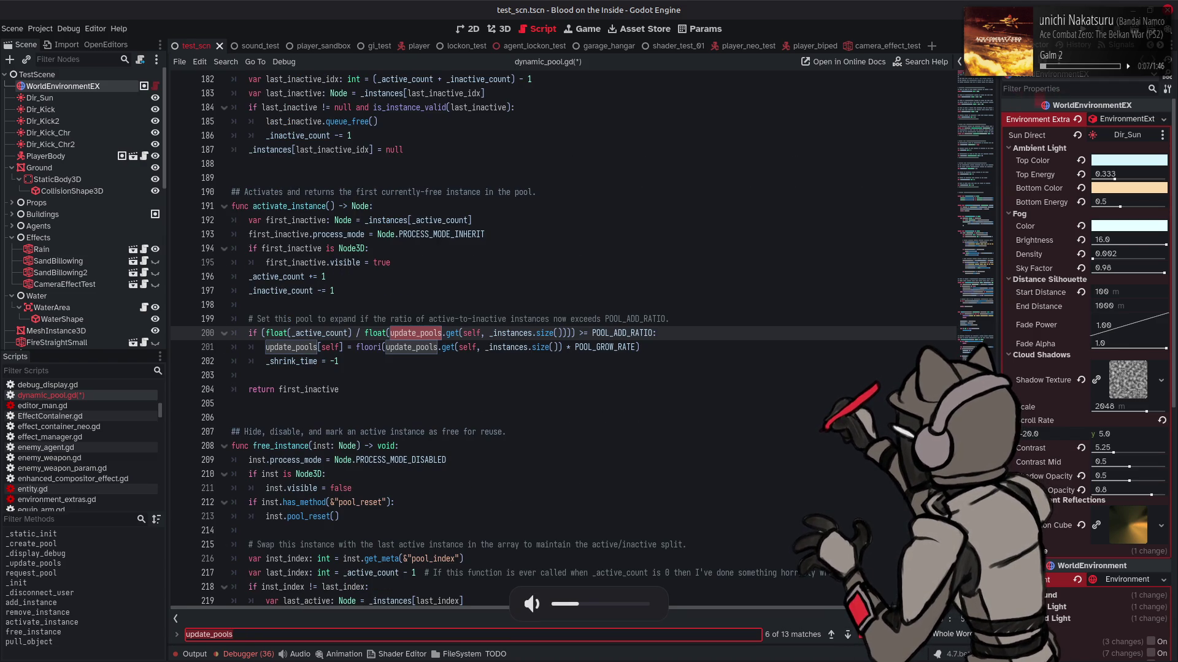
mouse_move(1063, 658)
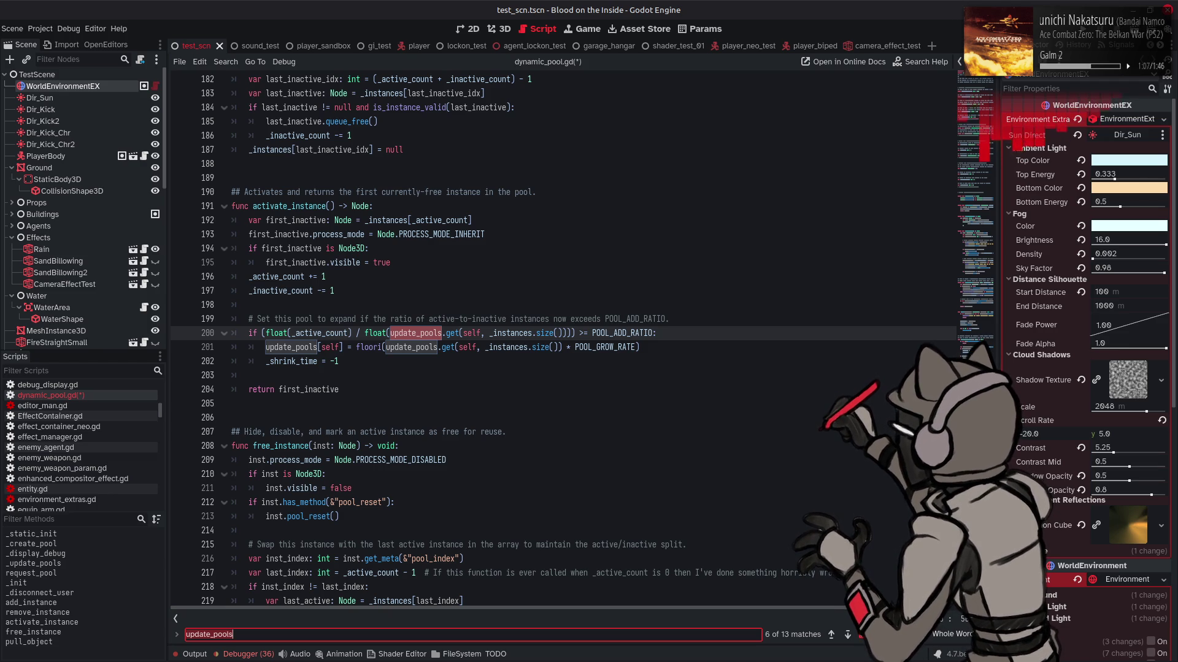
- Scroll through free_instance and pull_object to review the pool grow and shrink code
scroll(564, 337, down, 5)
scroll(564, 341, down, 2)
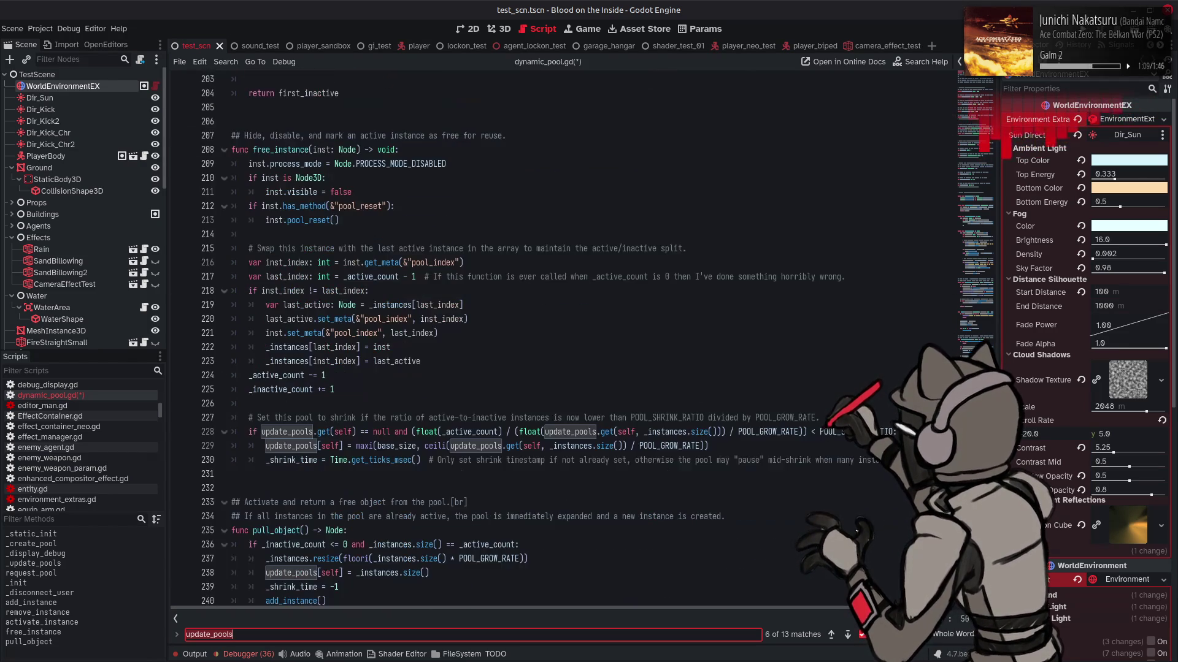
scroll(564, 341, up, 6)
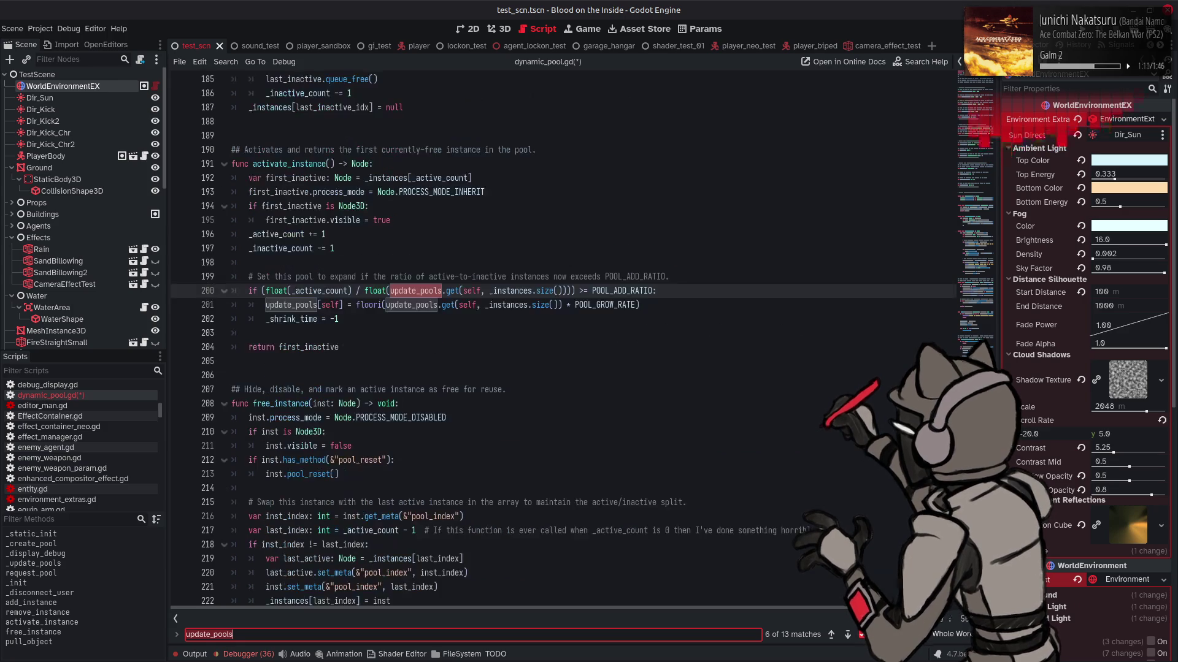
scroll(564, 341, down, 7)
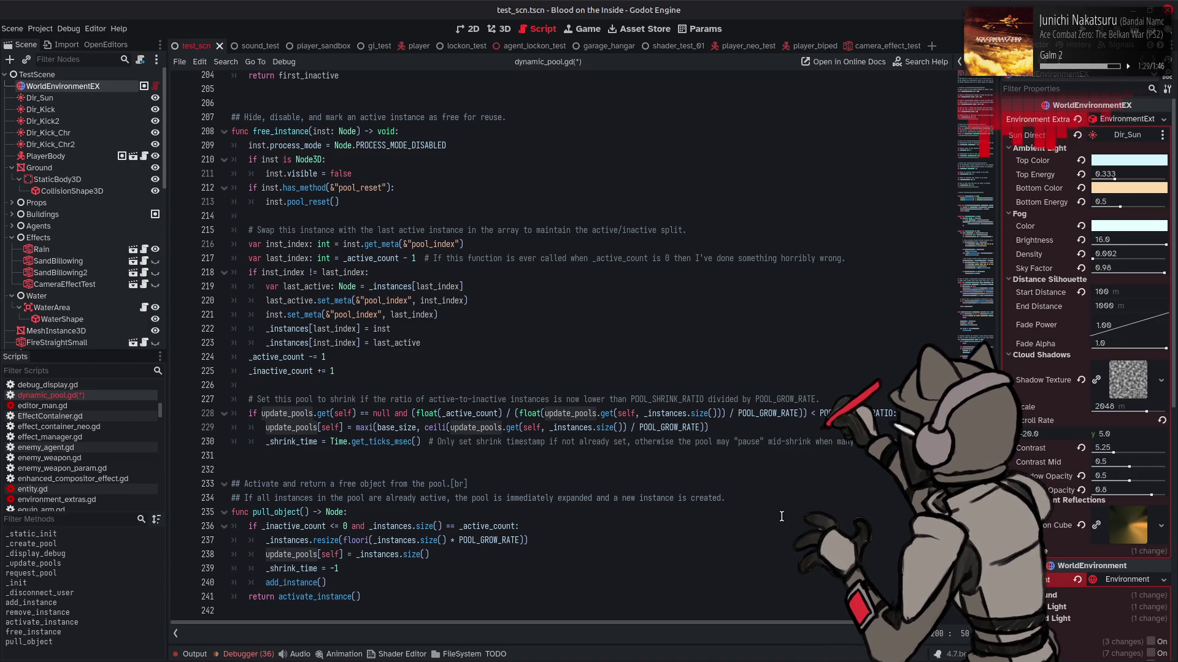
scroll(781, 517, up, 6)
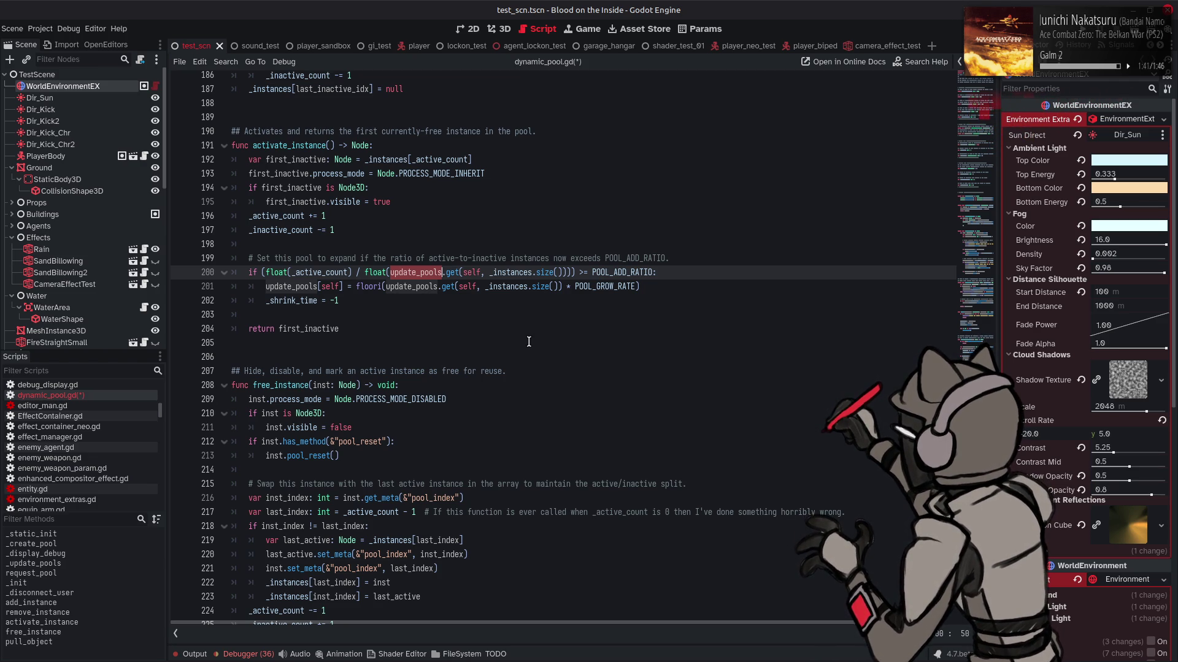
scroll(529, 342, down, 6)
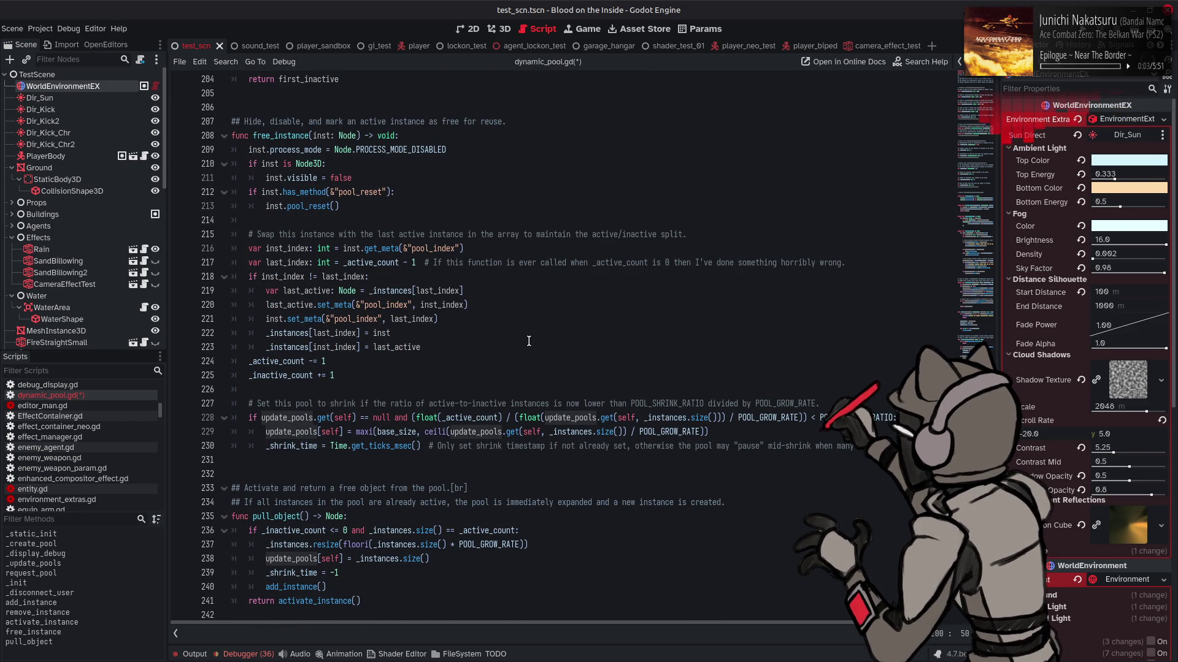
click(343, 376)
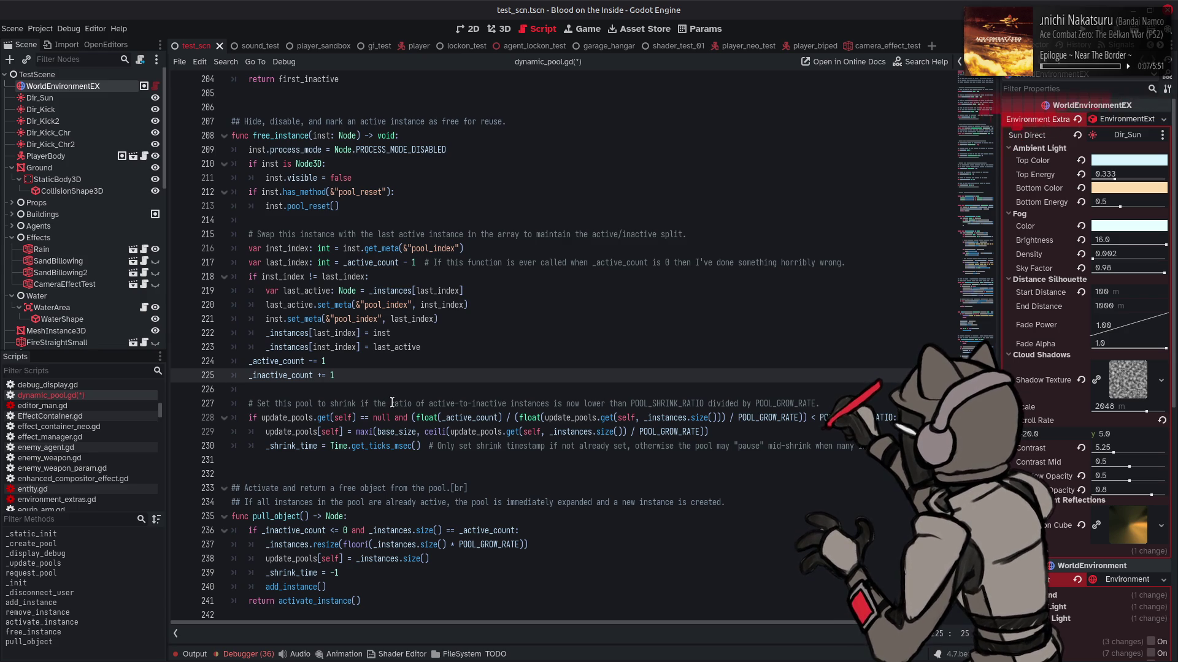
scroll(392, 403, up, 3)
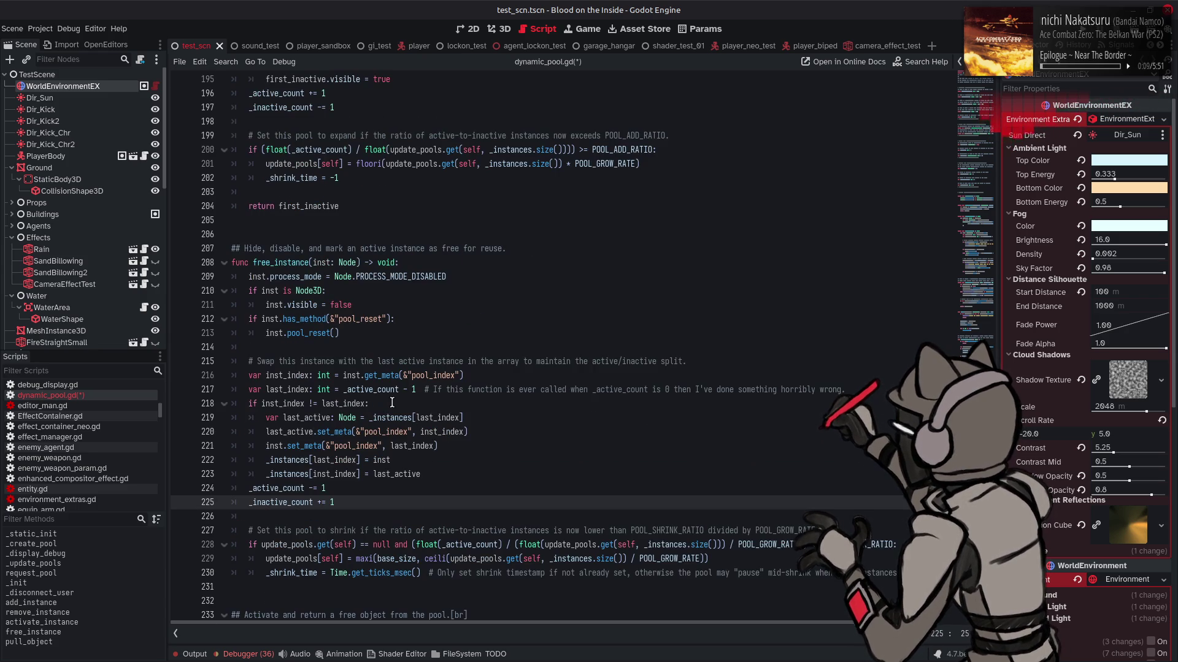
scroll(392, 403, up, 6)
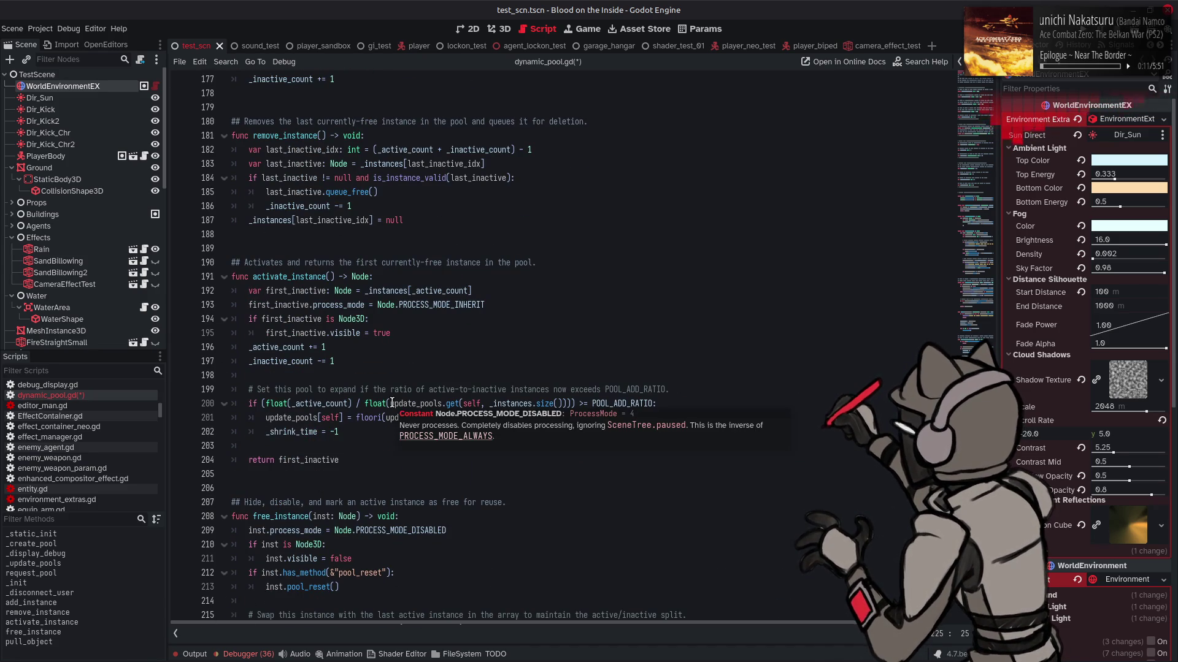
scroll(392, 402, up, 5)
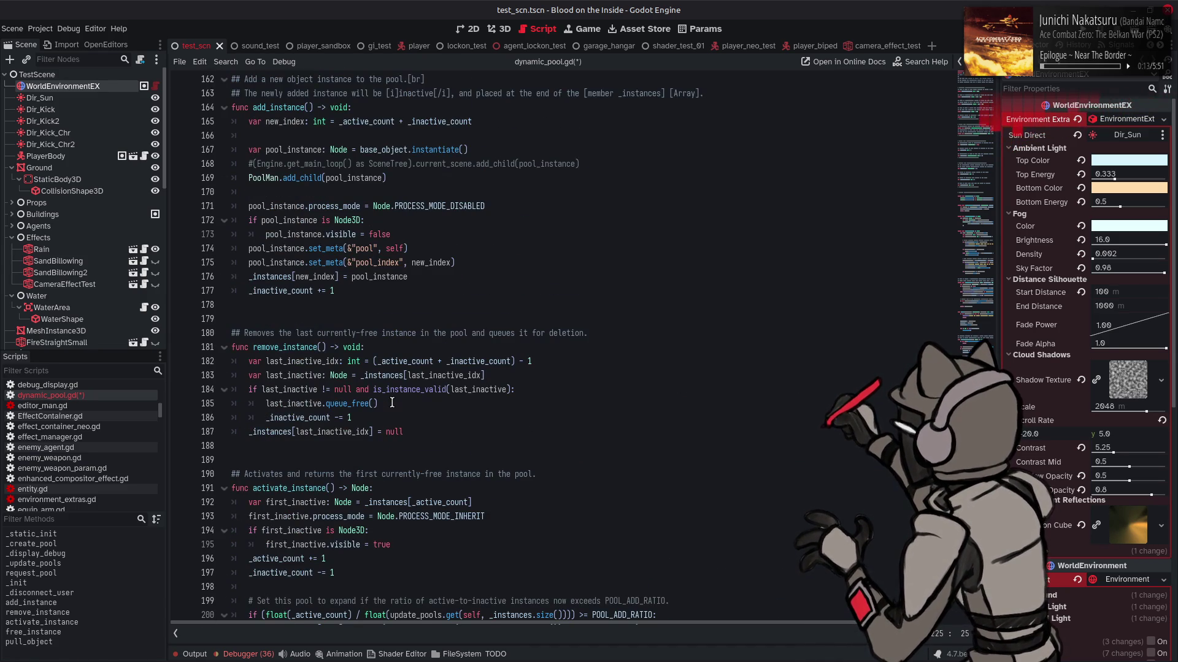
scroll(392, 402, up, 6)
scroll(391, 403, up, 6)
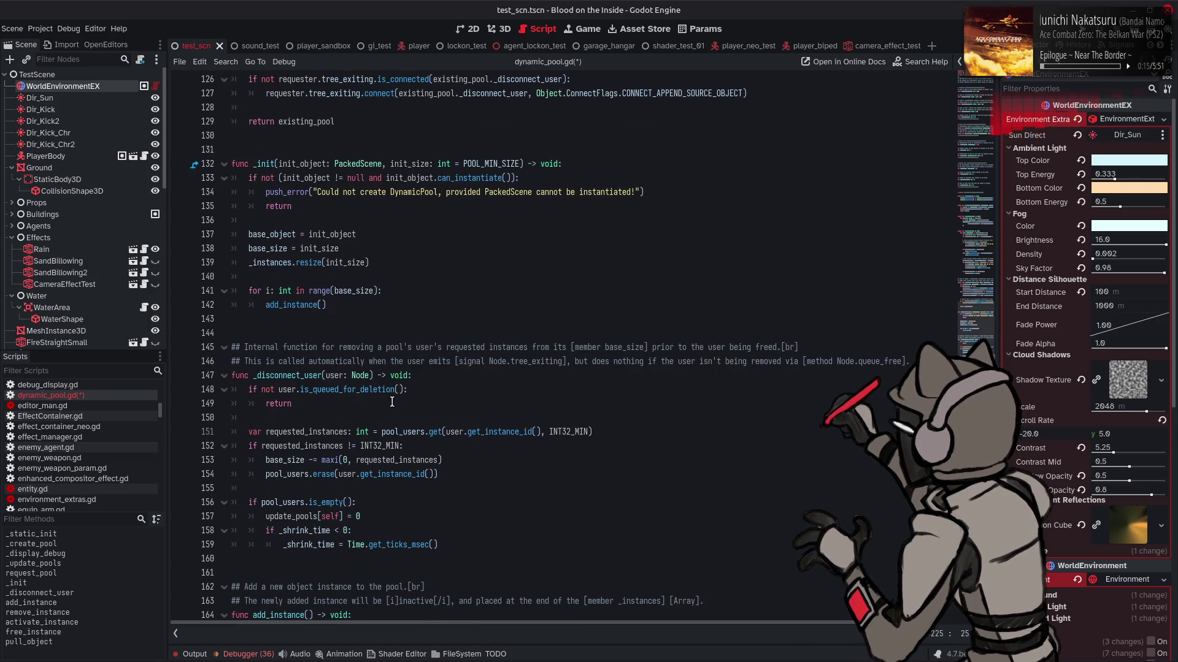
scroll(392, 403, up, 5)
scroll(392, 402, up, 6)
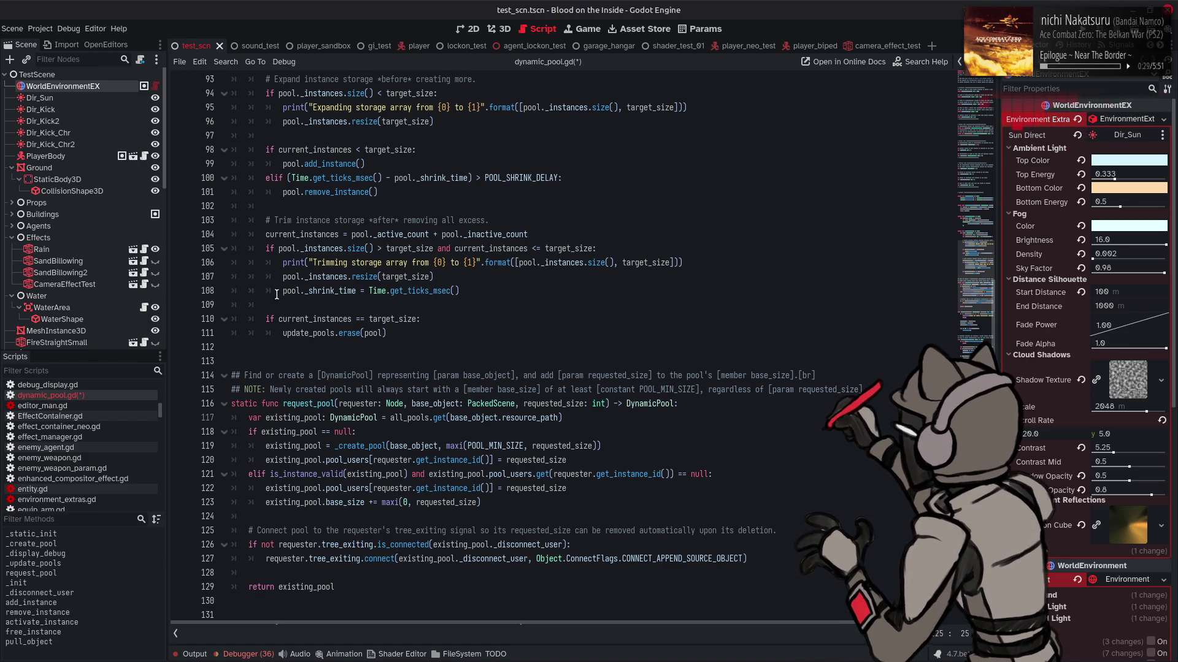
- Comment out the pool._shrink_time reset on line 108, save the script, and run the game
click(285, 291)
key(End)
key(ctrl+k)
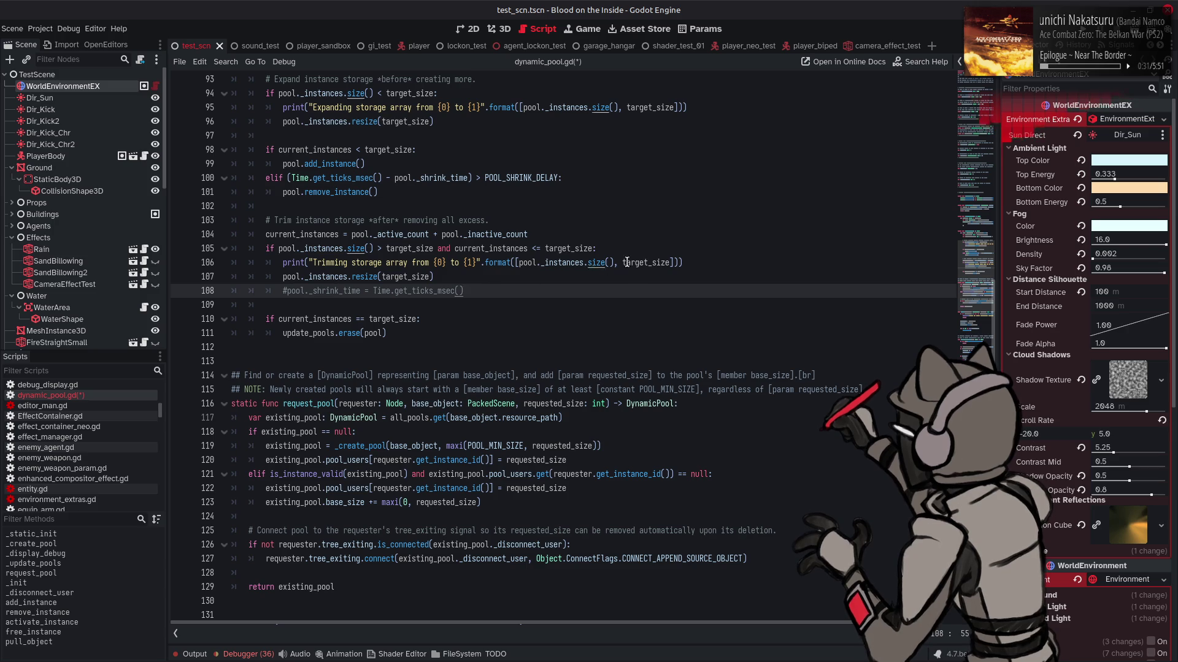
key(ctrl+s)
key(F5)
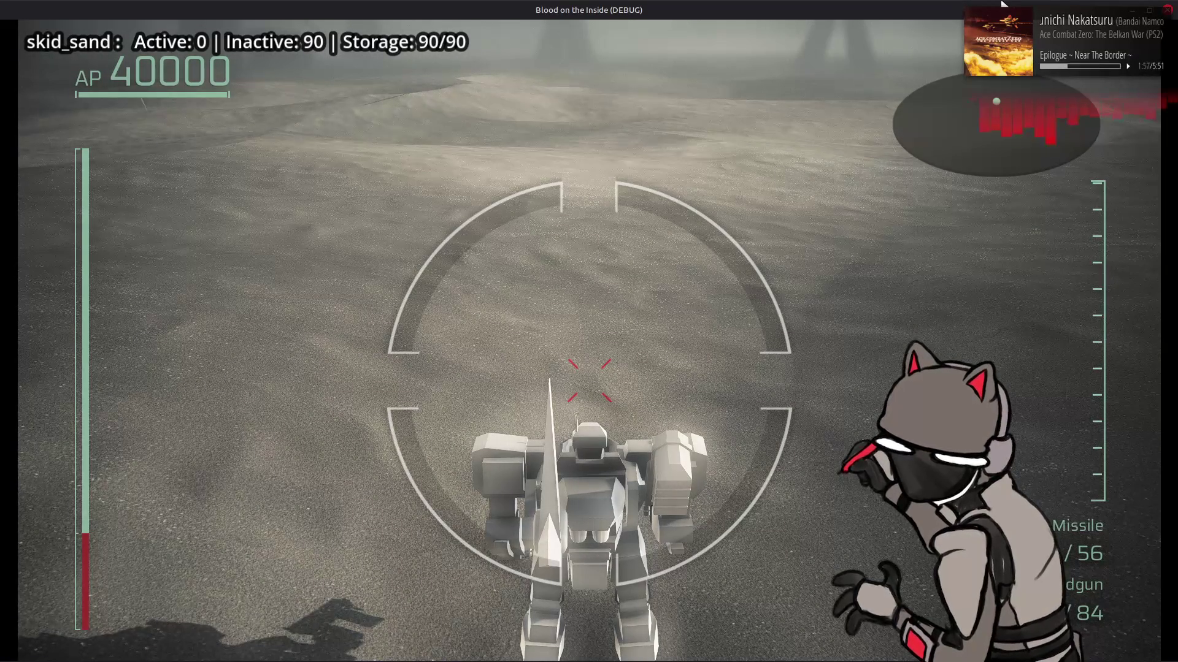
- Stop the debug game with F8 after the skid_sand storage drops back to 90
key(F8)
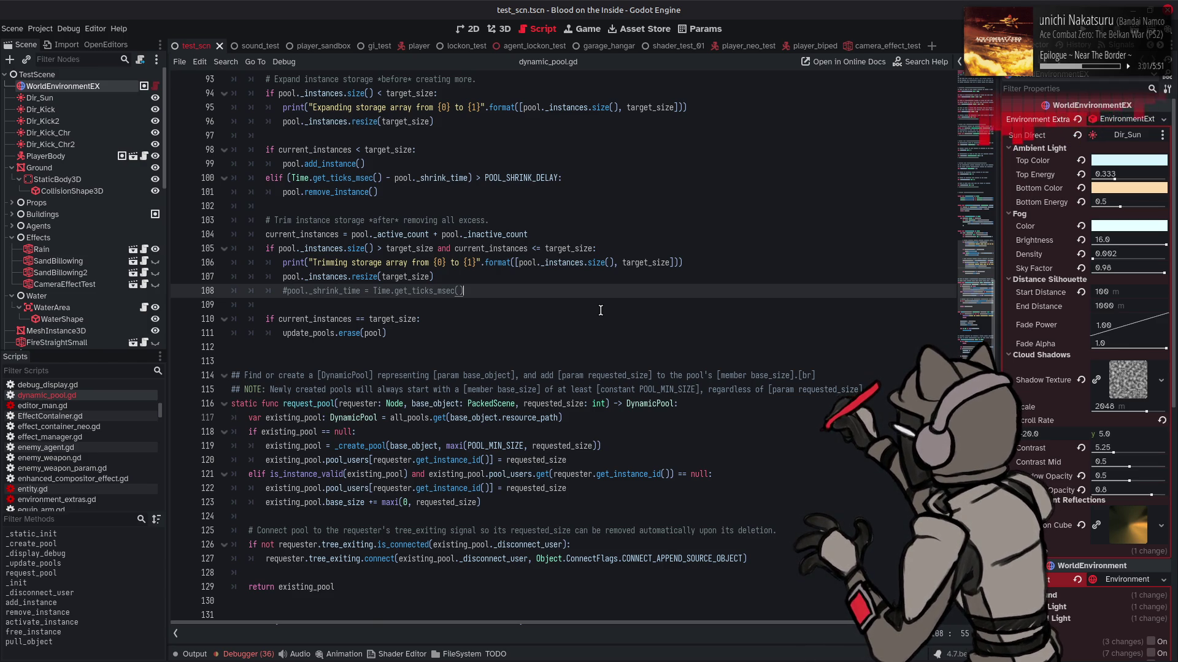
- Delete the trailing comment after _shrink_time = Time.get_ticks_msec() on line 230, then show the Output log
scroll(600, 311, down, 20)
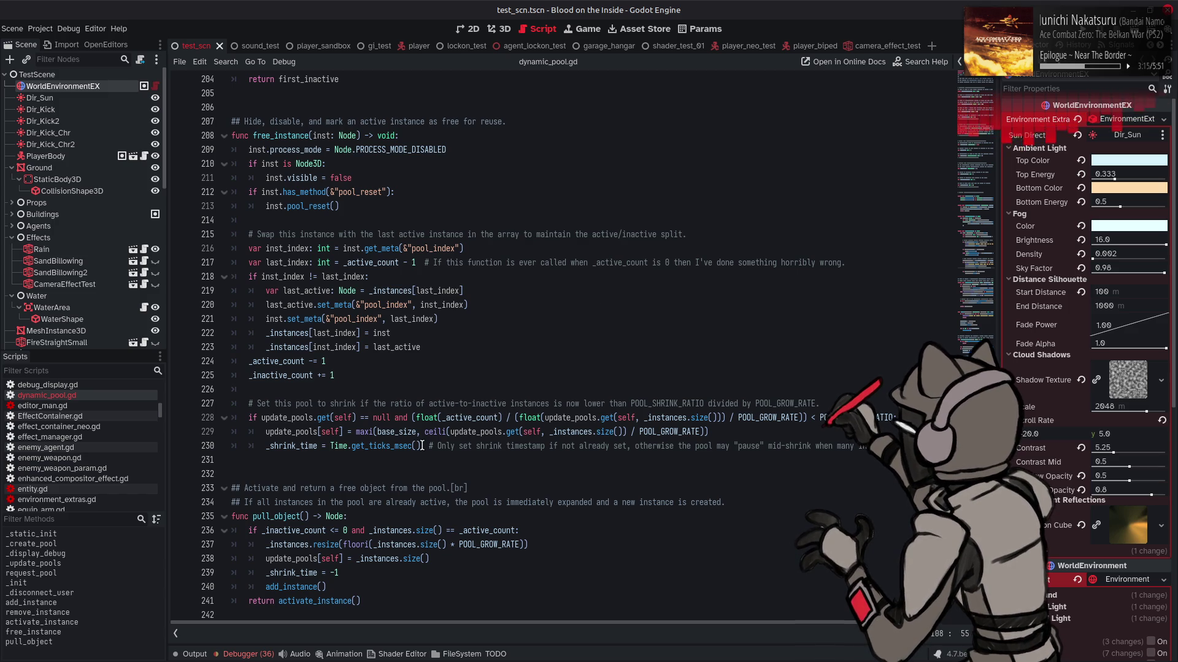
drag(424, 446, 890, 446)
key(BackSpace)
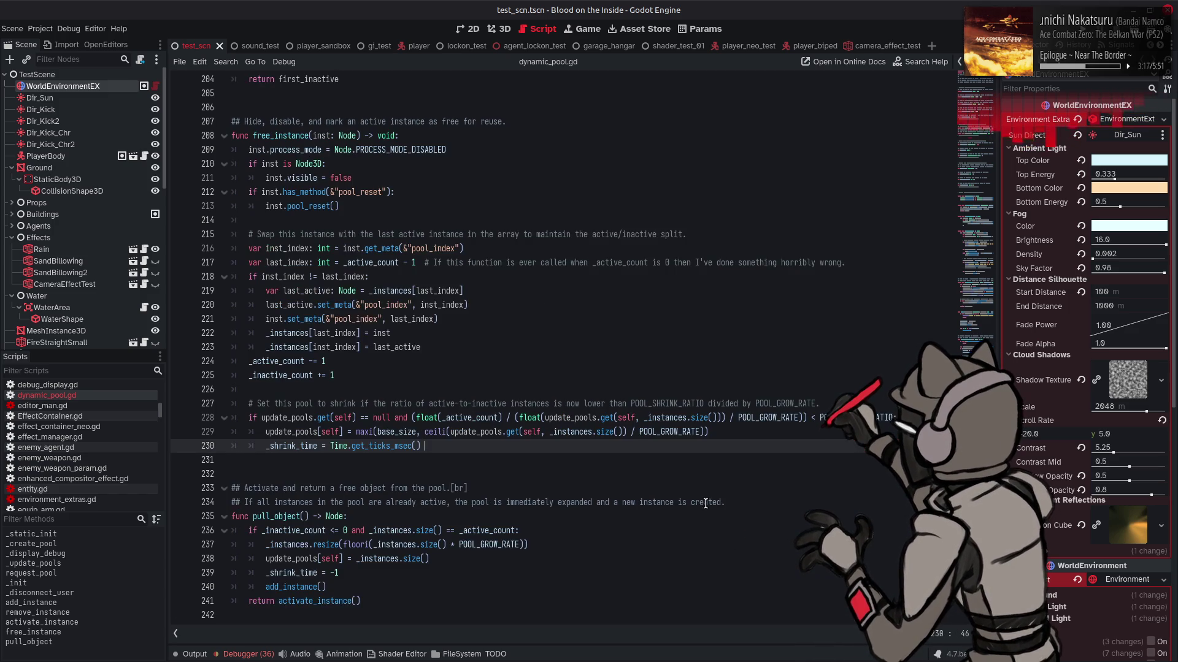
scroll(706, 501, down, 1)
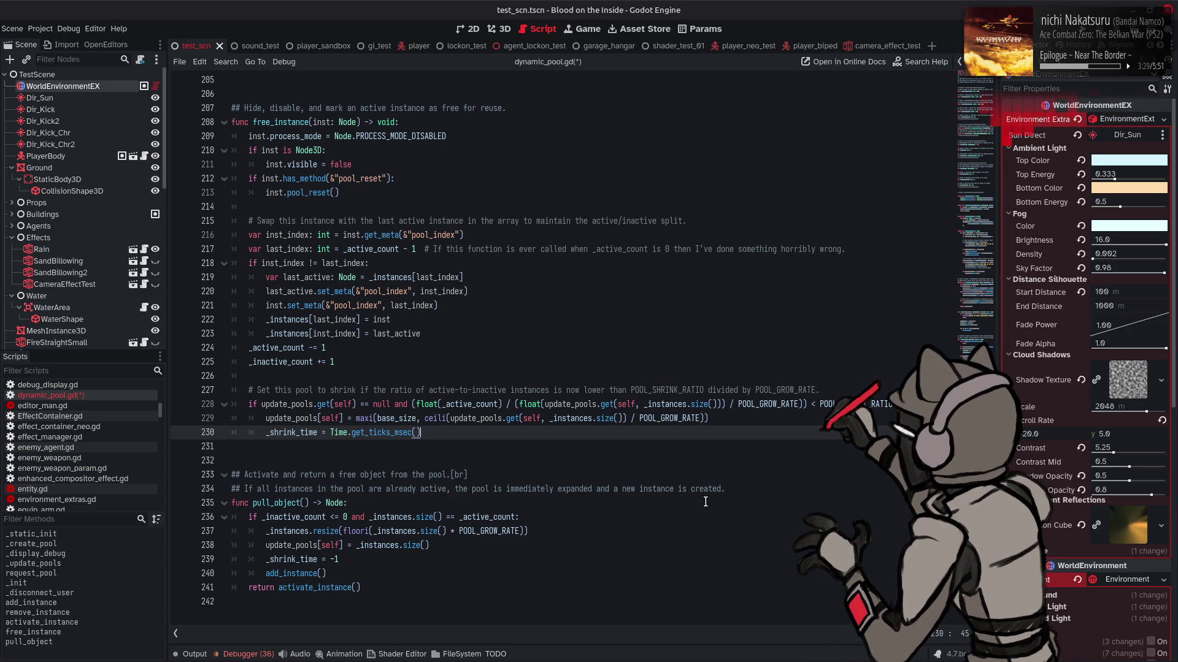
click(192, 652)
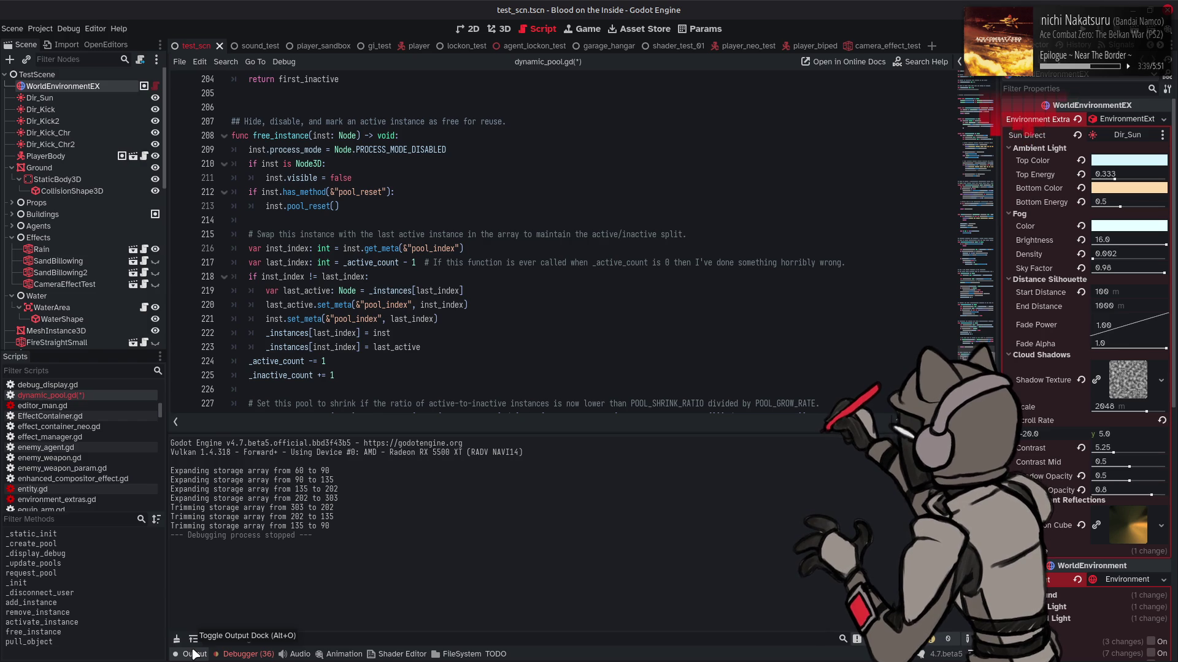
- Collapse the Output panel so dynamic_pool.gd fills the editor again
click(193, 653)
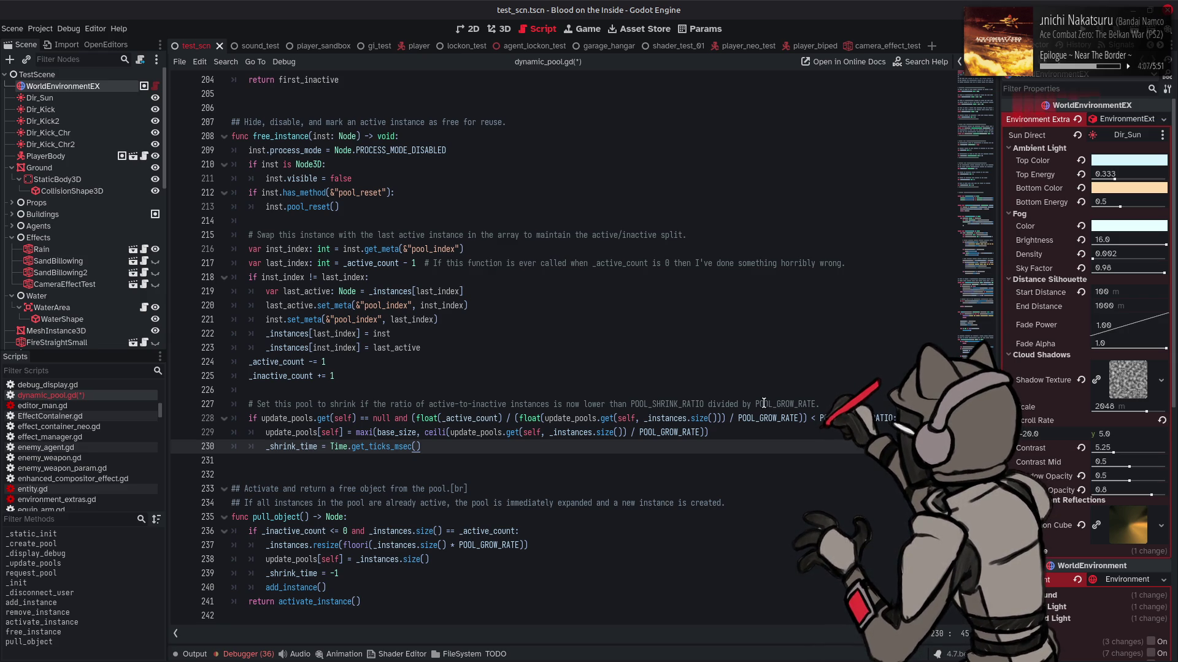
- Replace the stored pool-size lookup in line 228's shrink condition with _instances.size()
click(718, 418)
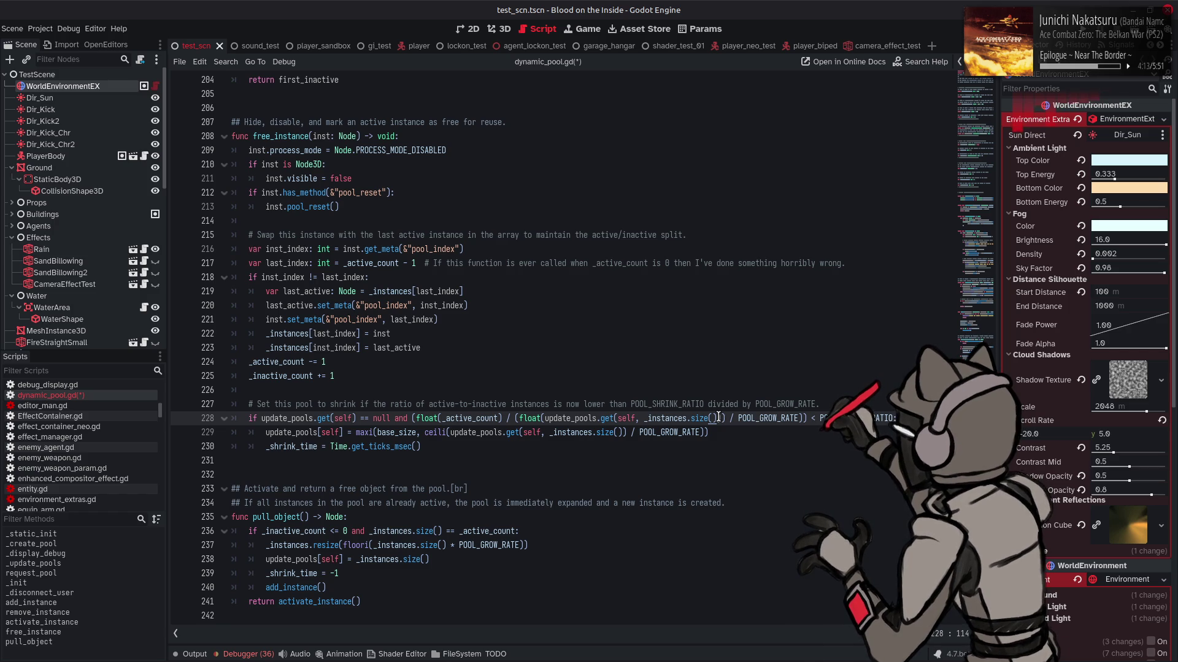
drag(717, 418, 642, 418)
key(ctrl+c)
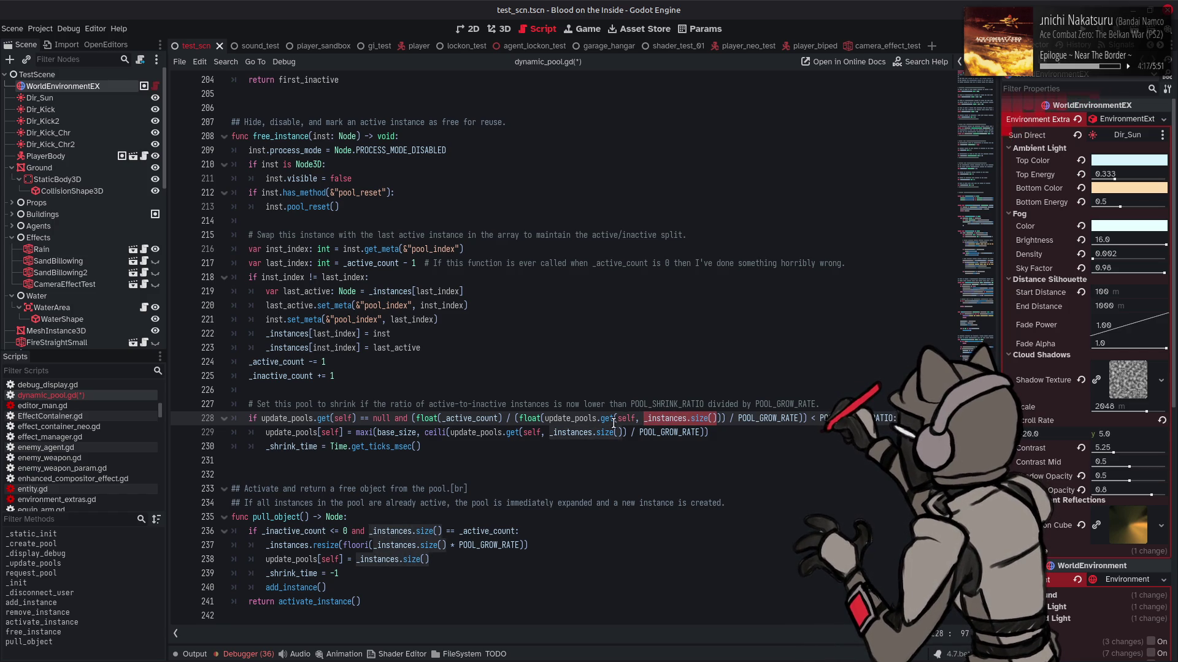
click(613, 419)
click(721, 419)
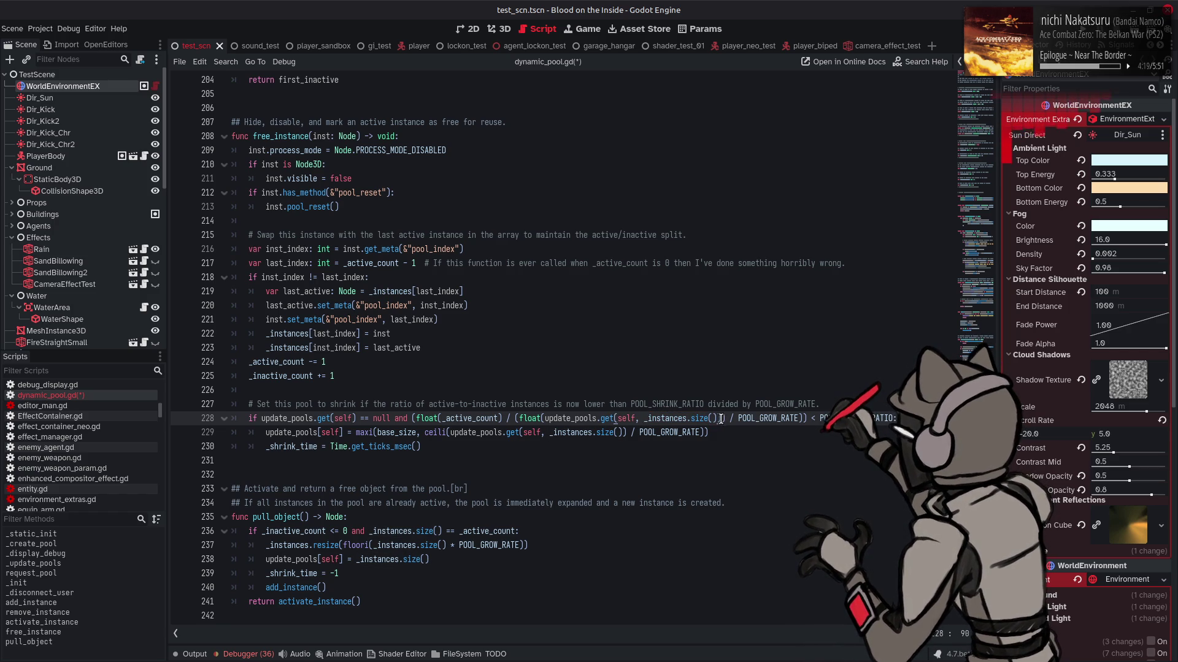
drag(721, 419, 540, 419)
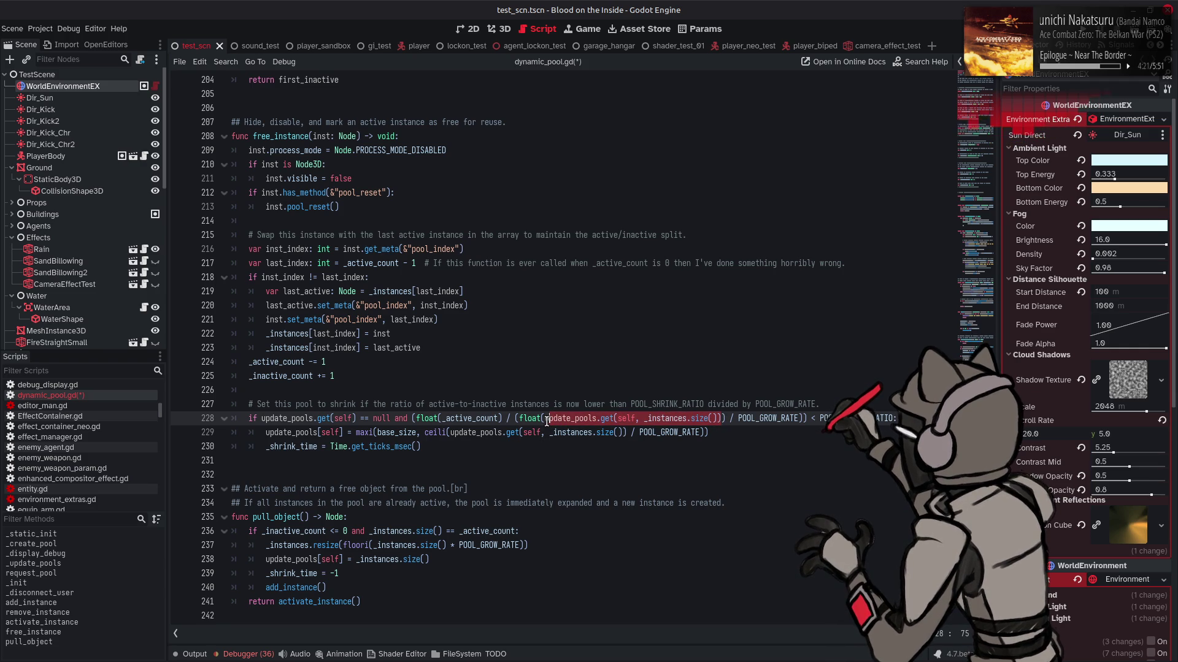
key(ctrl+v)
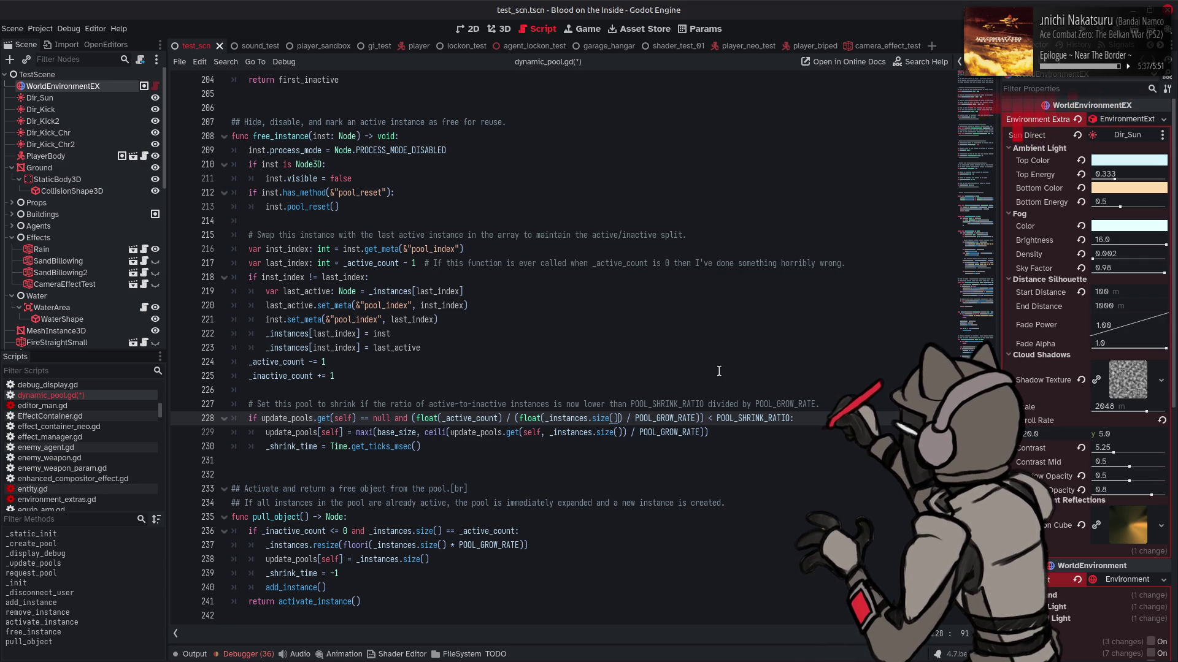
- Change line 228's comparison to <= POOL_SHRINK_RATIO and save dynamic_pool.gd
click(709, 418)
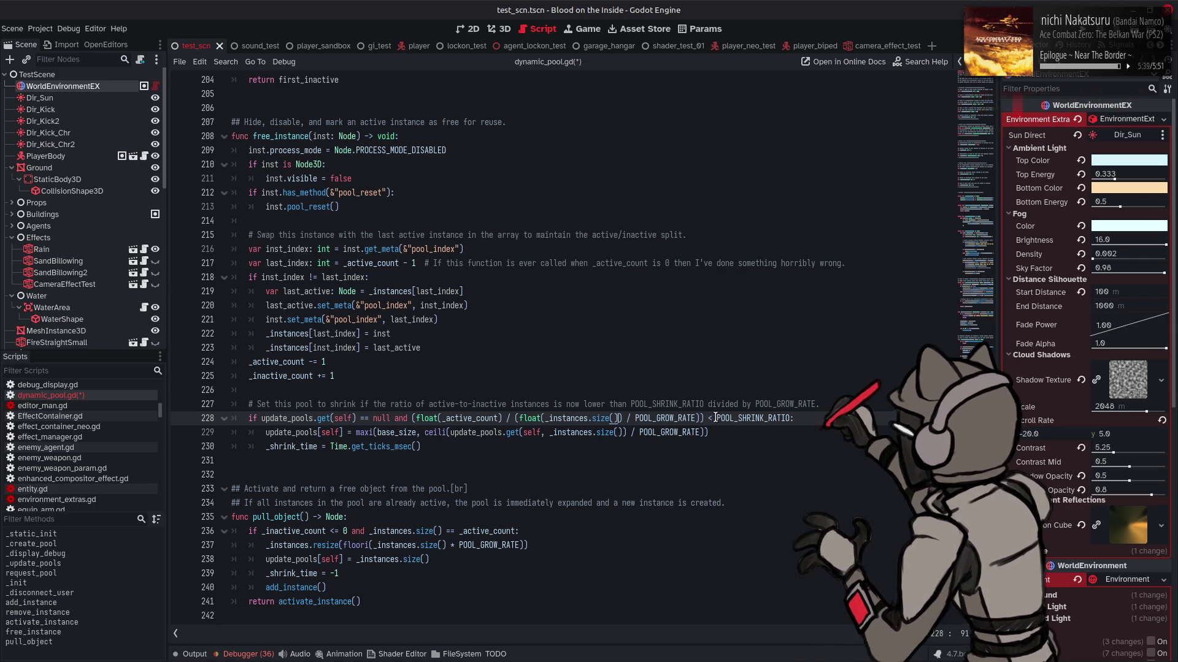
key(Right)
text(=)
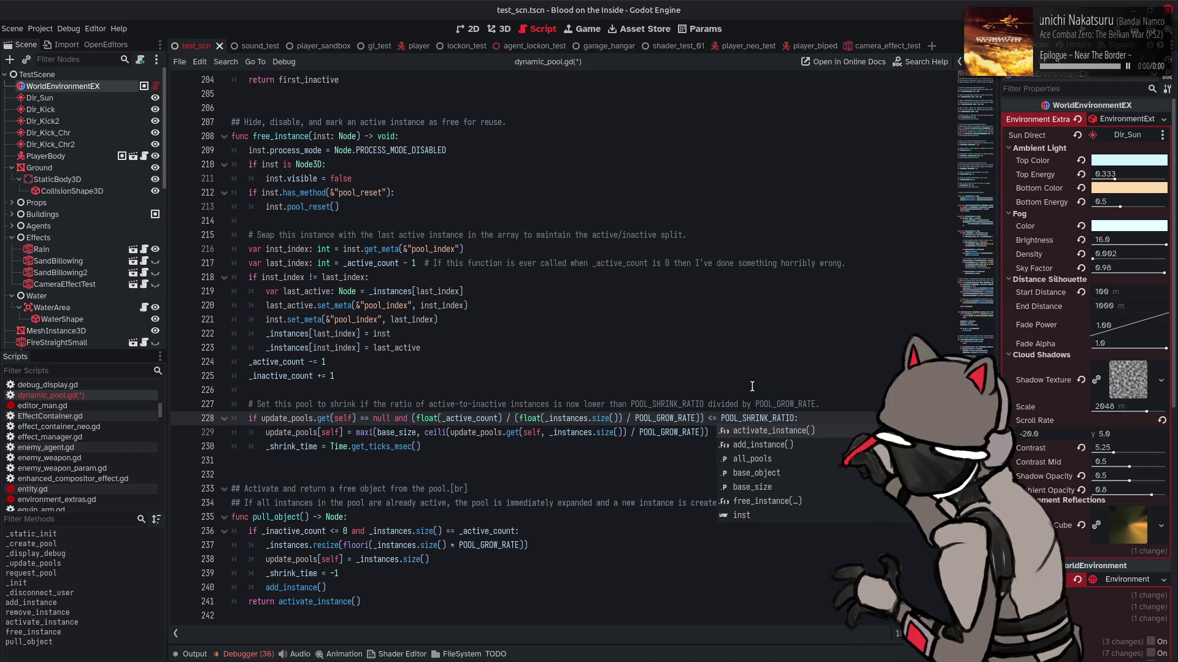
click(752, 386)
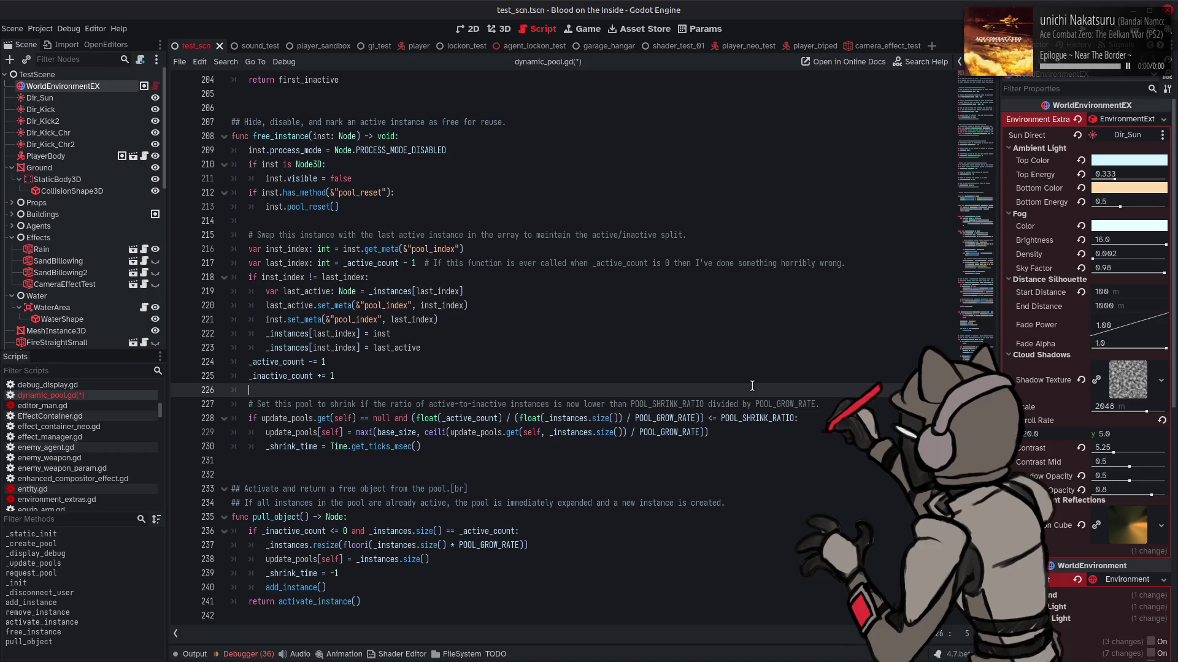
double_click(666, 418)
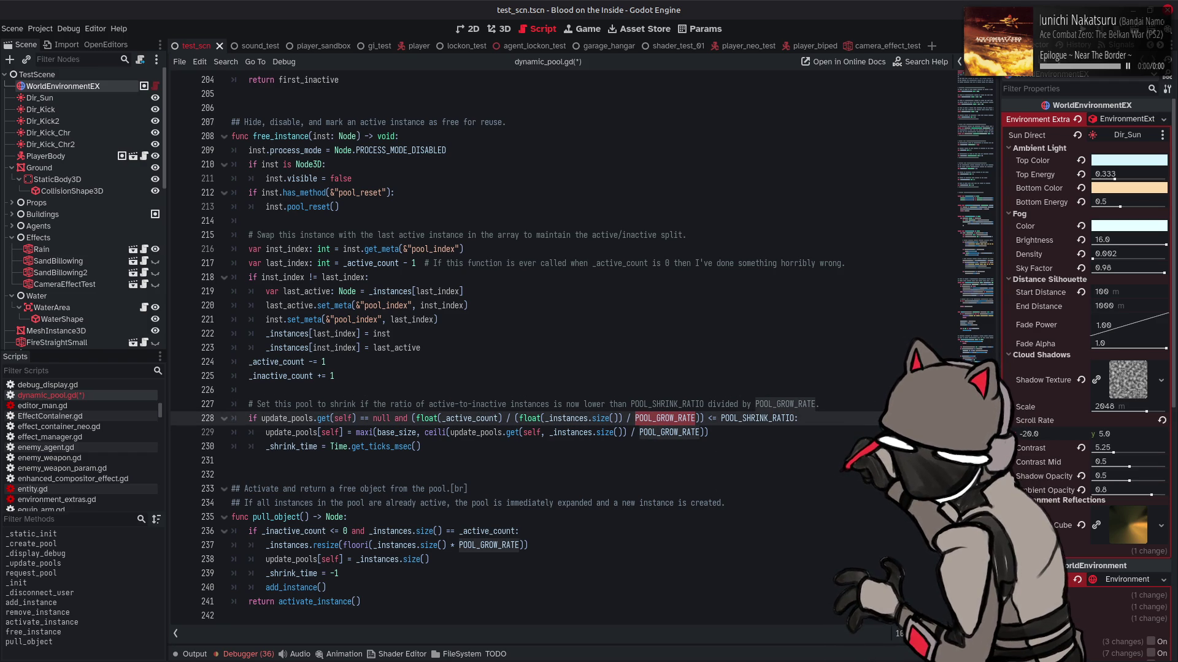
key(ctrl+s)
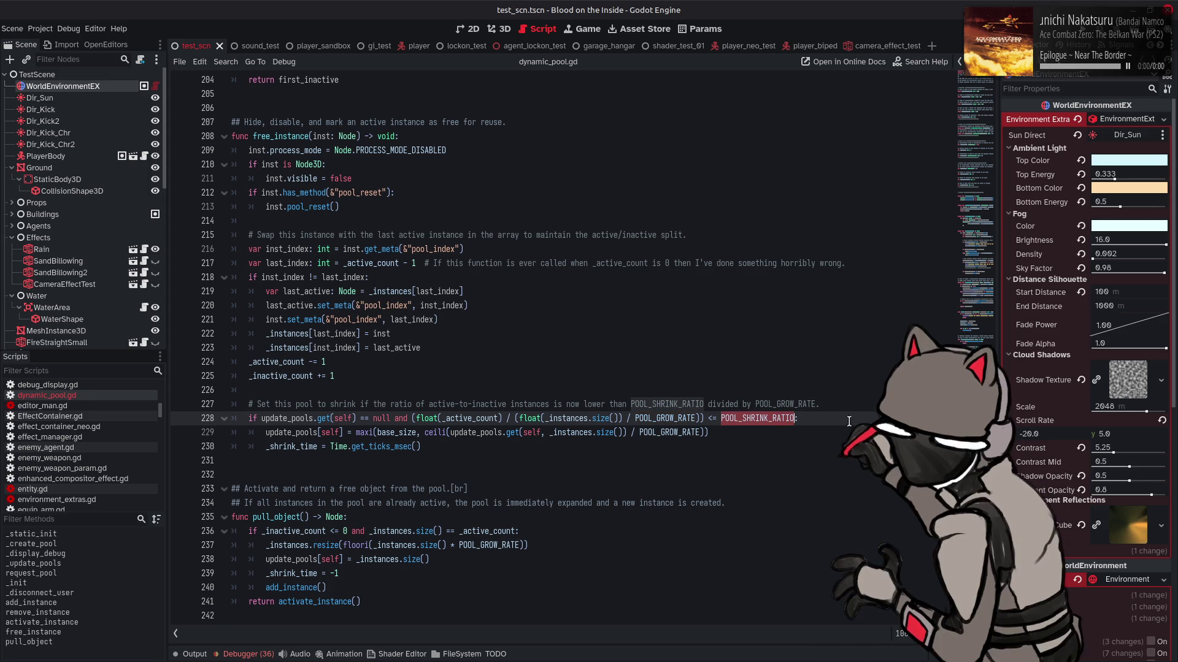
ctrl+click(768, 418)
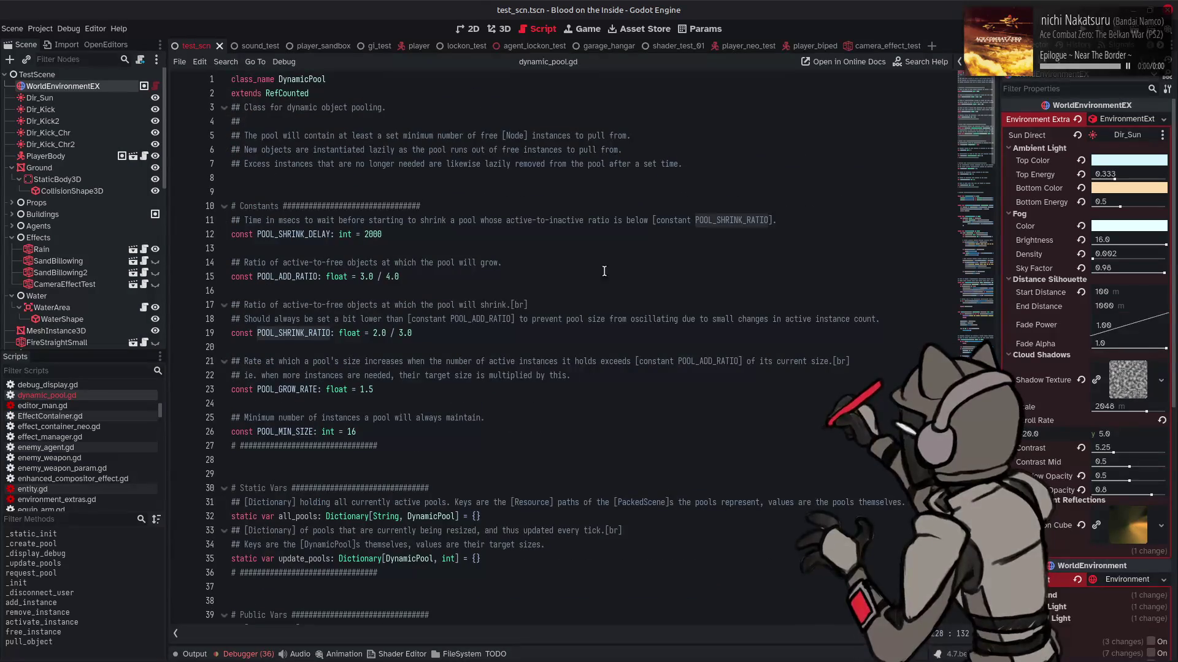
drag(372, 333, 427, 331)
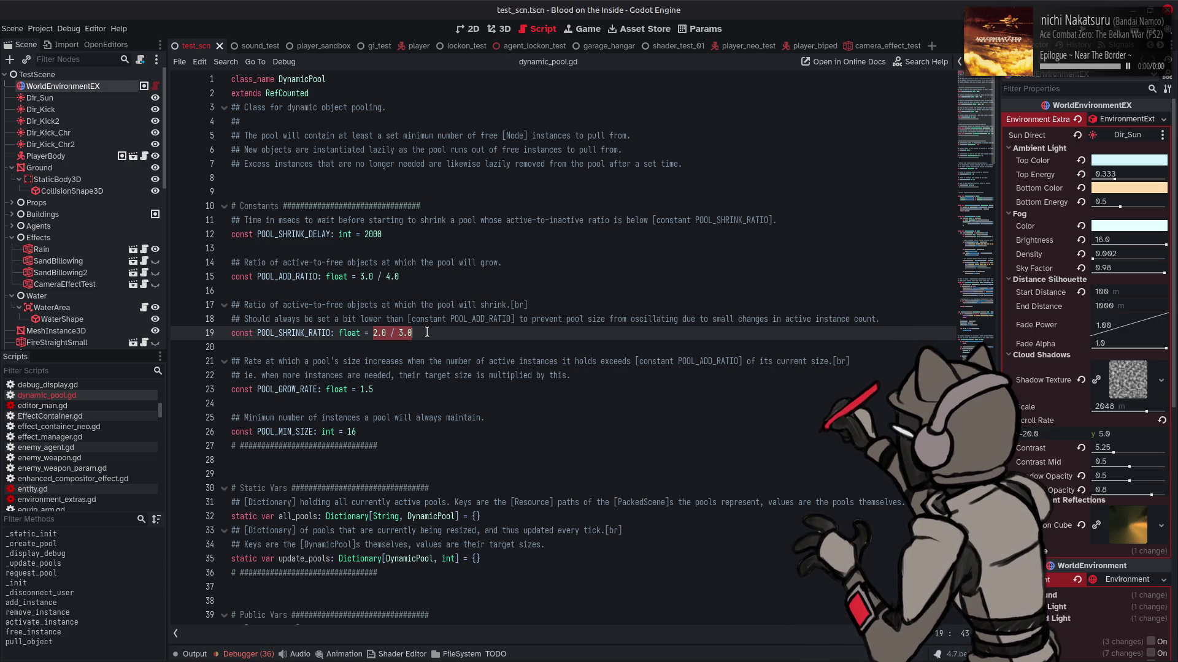
click(798, 243)
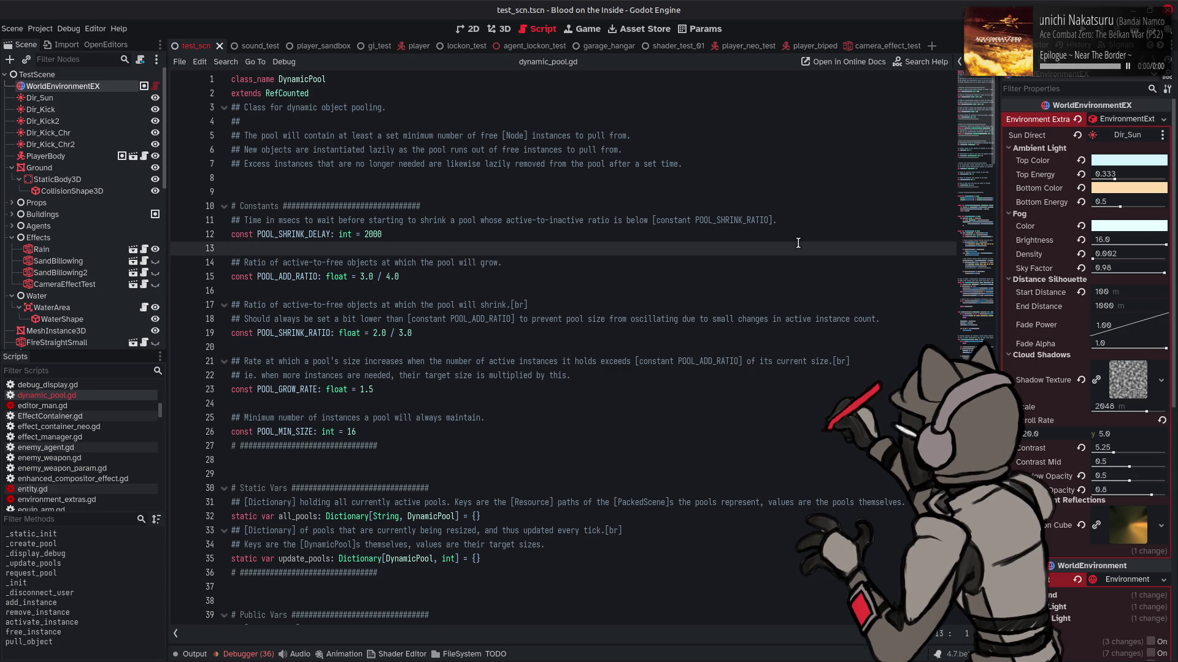
scroll(798, 243, down, 20)
click(738, 451)
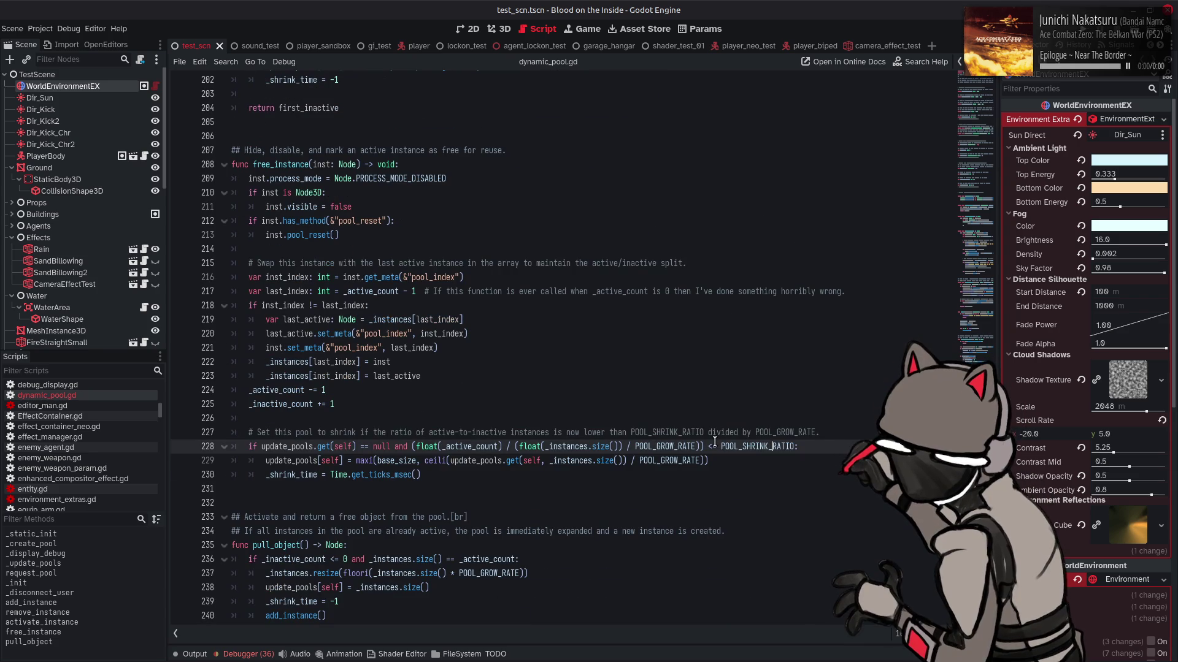
- Replace update_pools.get(self, _instances.size()) on line 229 with _instances.size(), then run the game
key(ctrl+z)
key(ctrl+z)
key(ctrl+y)
key(ctrl+y)
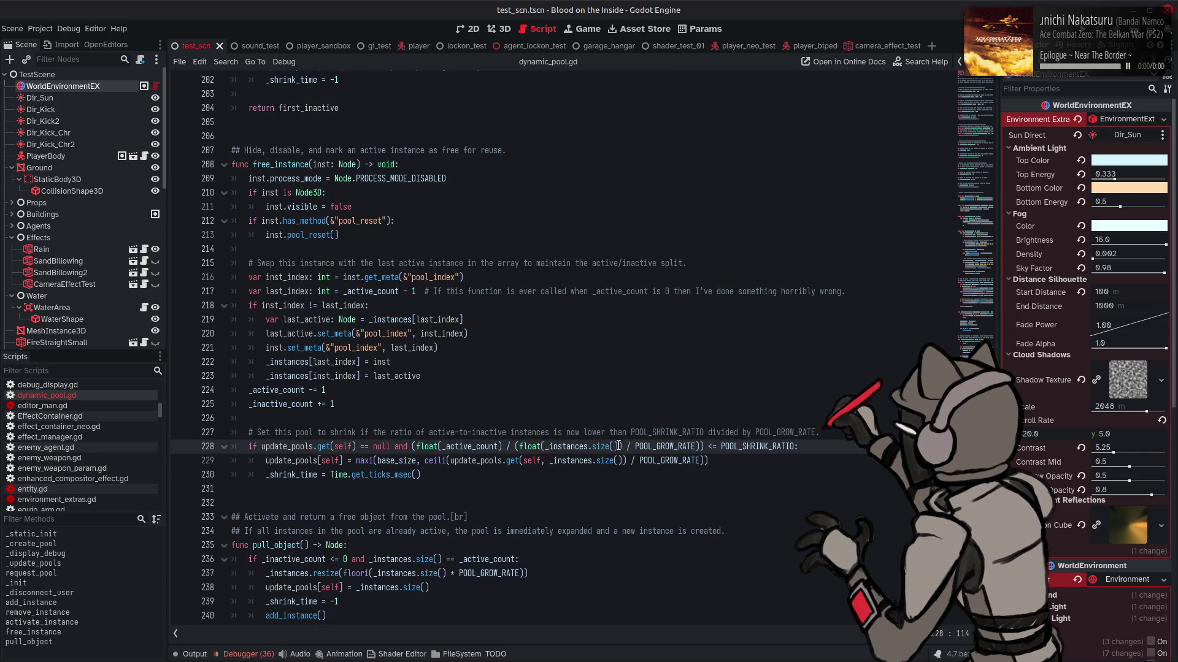
drag(618, 445, 547, 447)
key(ctrl+c)
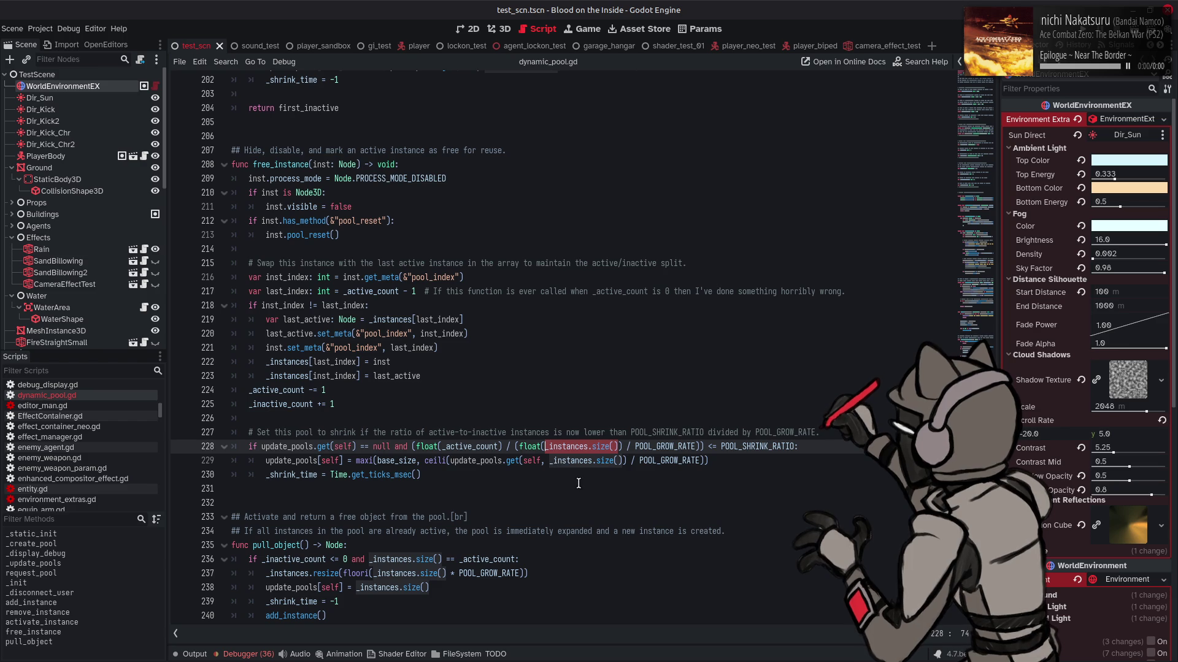
click(520, 462)
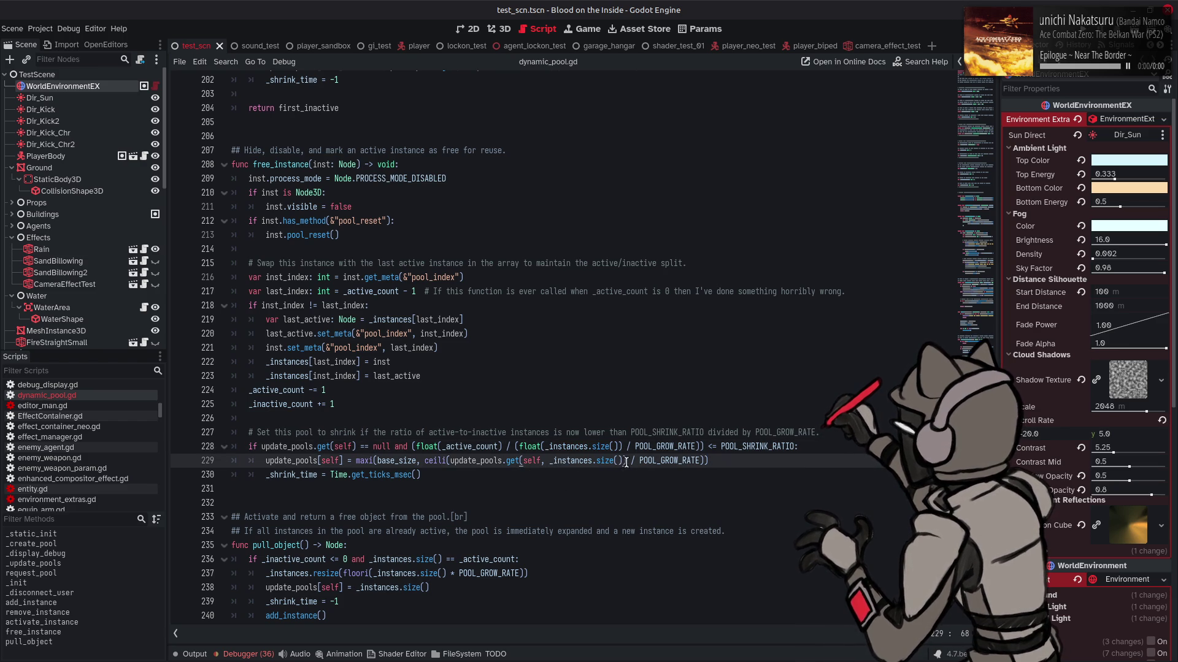
drag(626, 460, 450, 461)
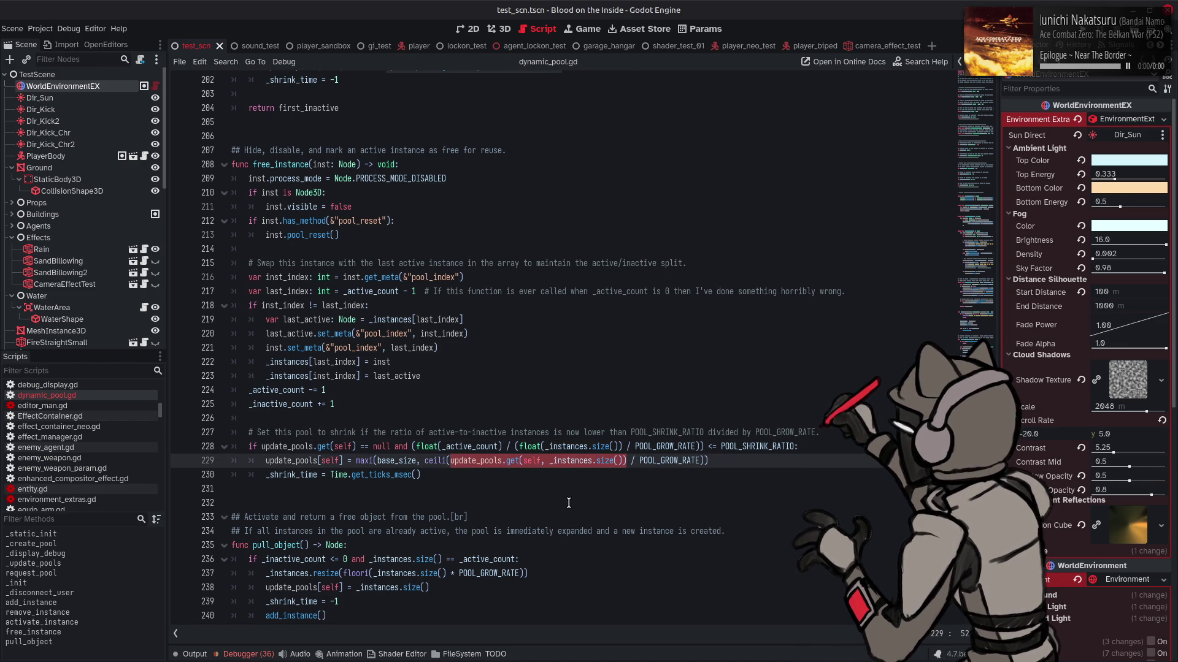
key(ctrl+v)
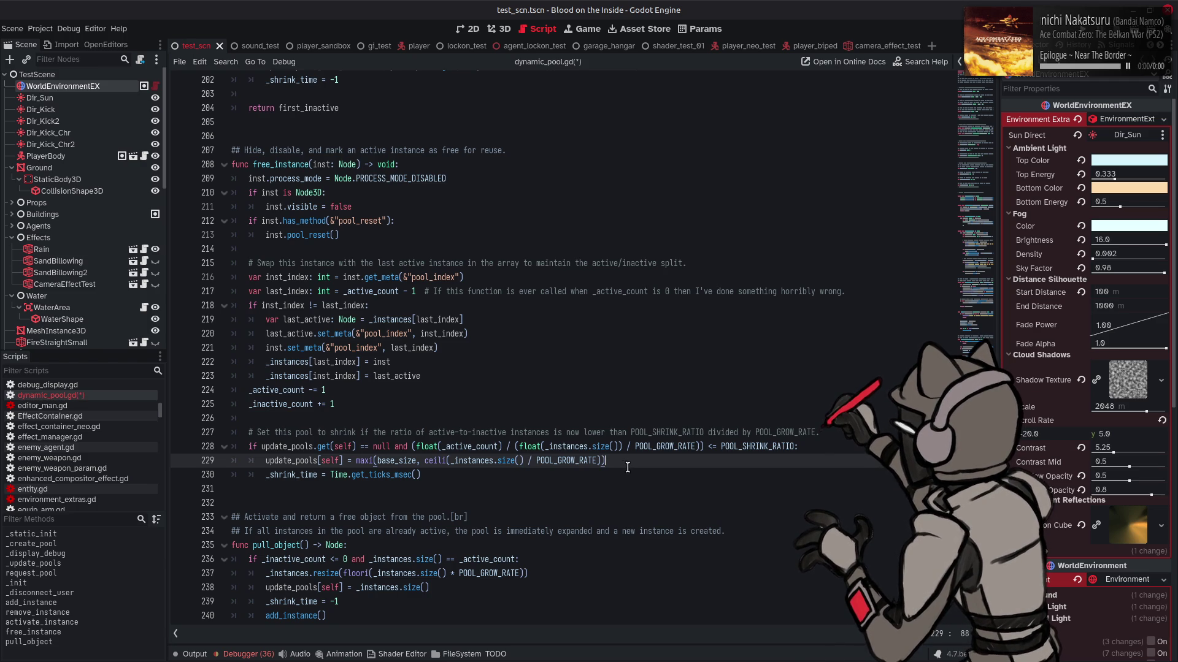
key(ctrl+s)
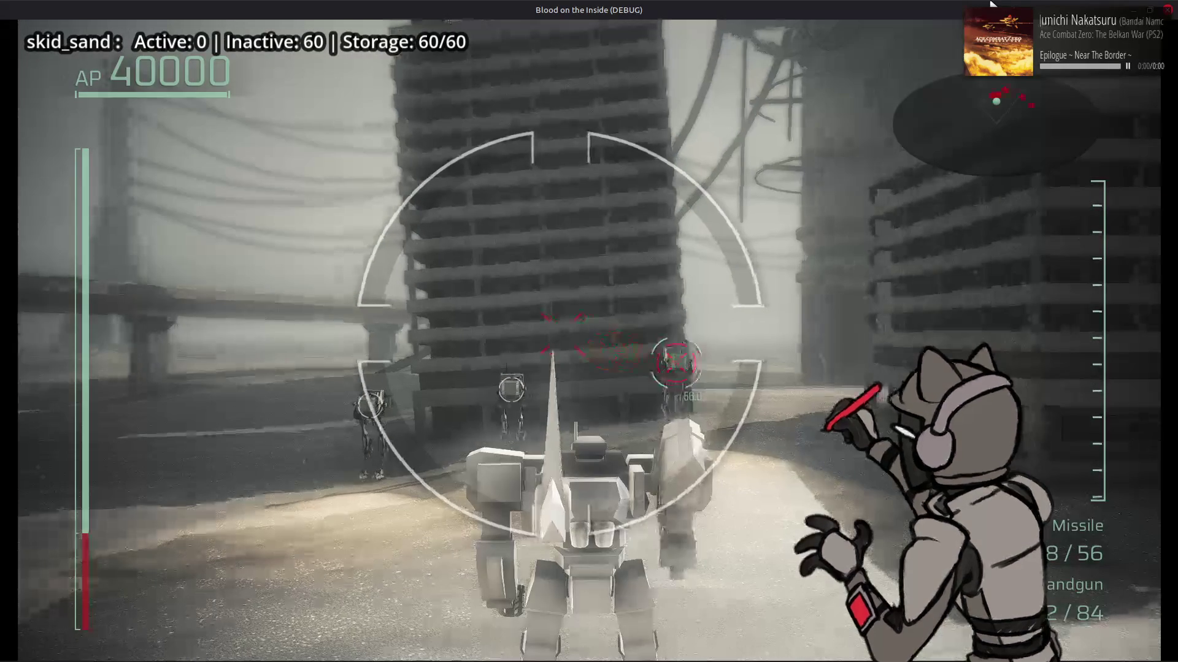
- Drive the mech around with W, A and D until skid_sand grows to 202, then shrinks to 90
key(w)
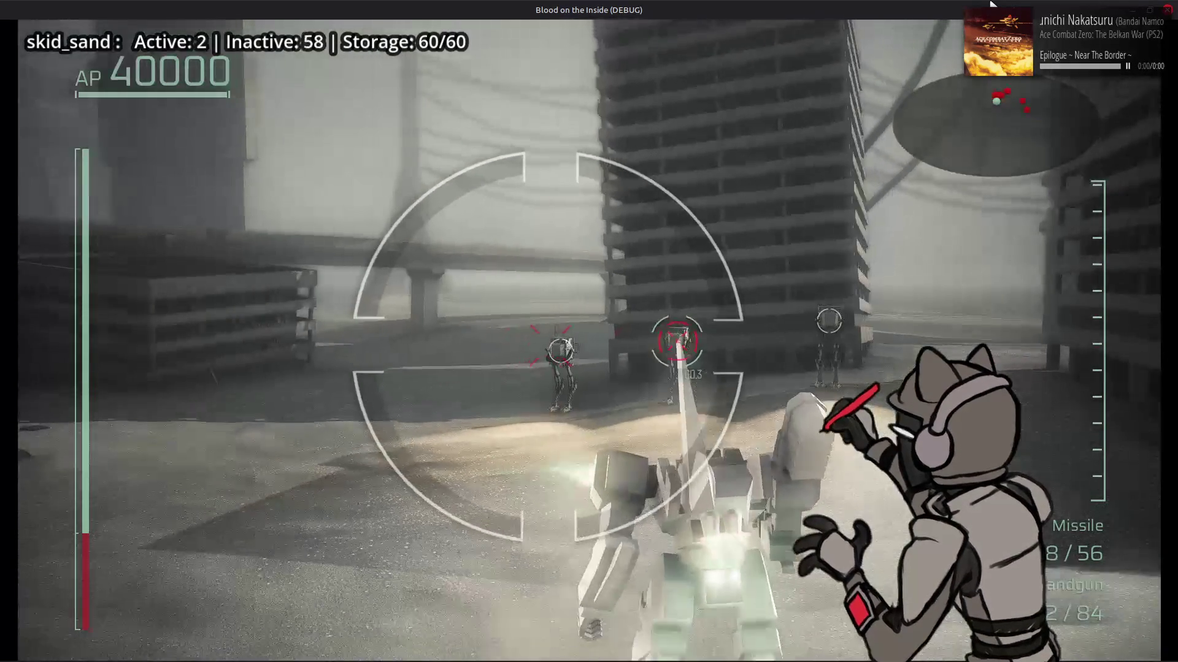
key(w)
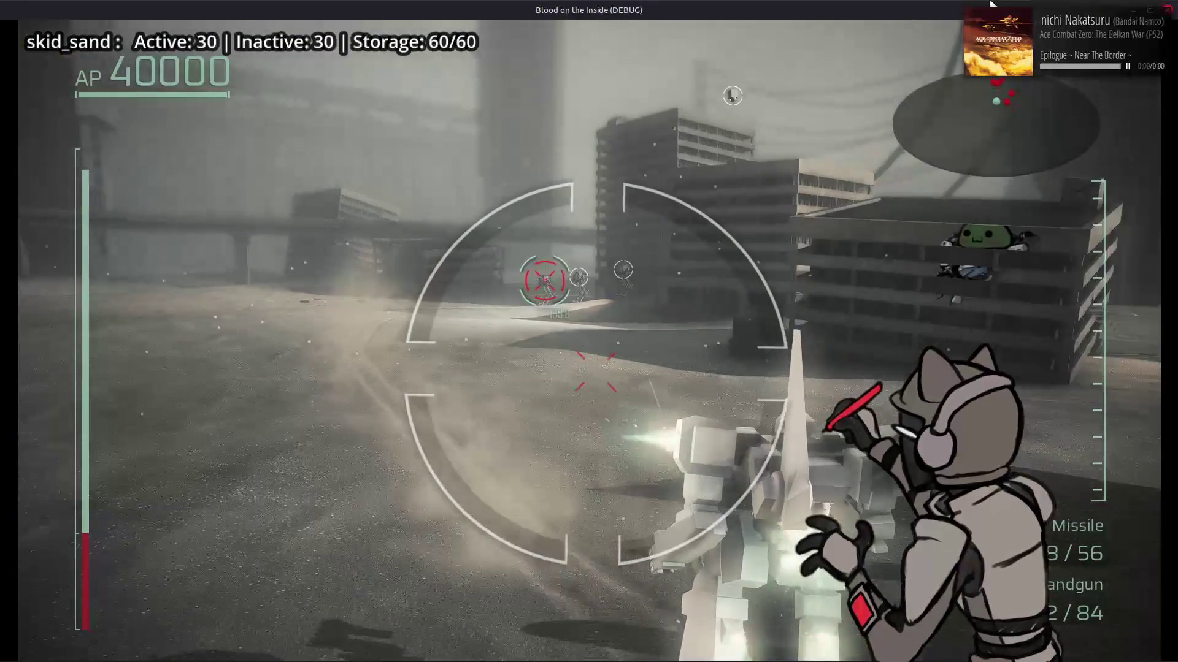
key(w)
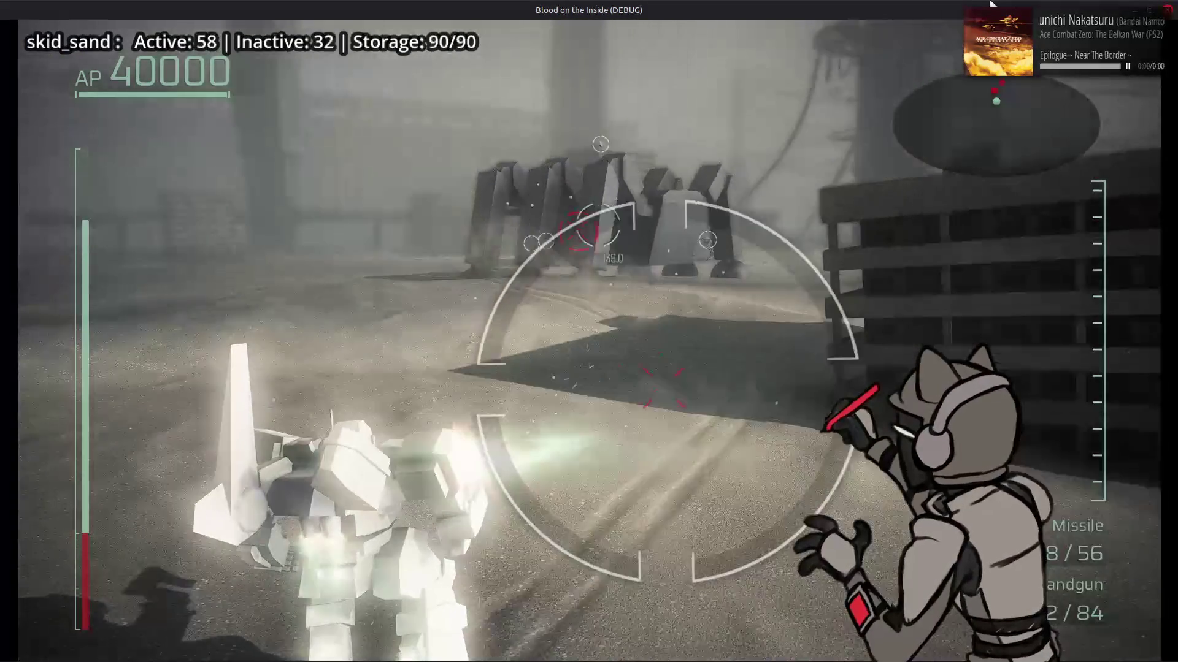
key(w)
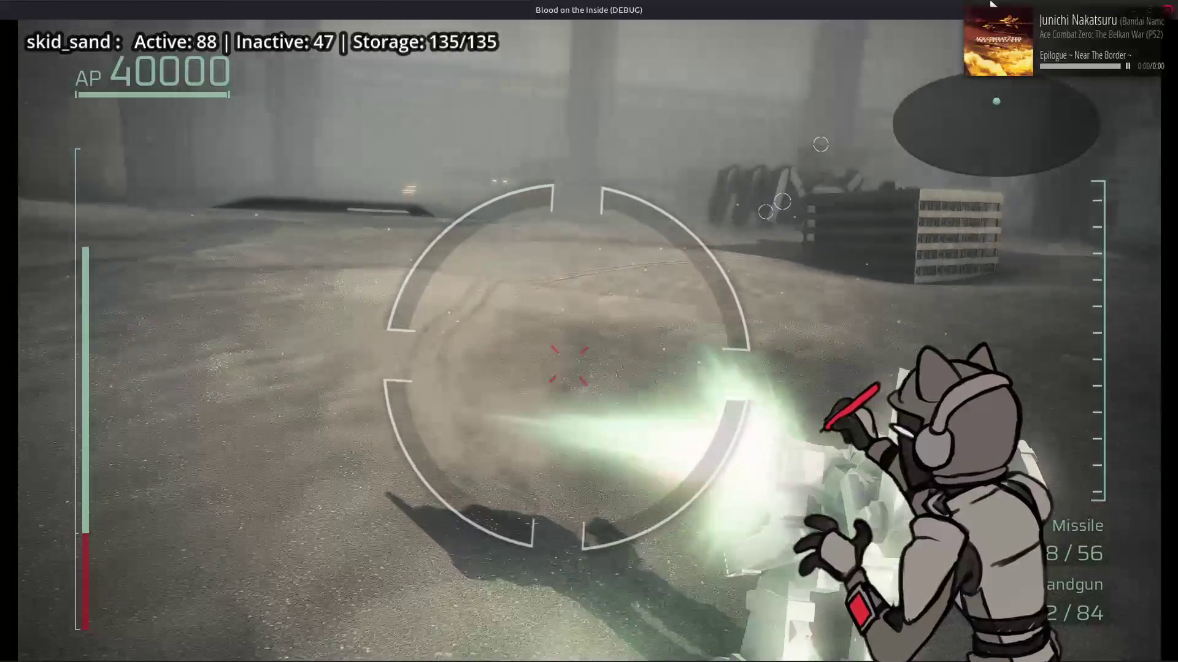
key(w)
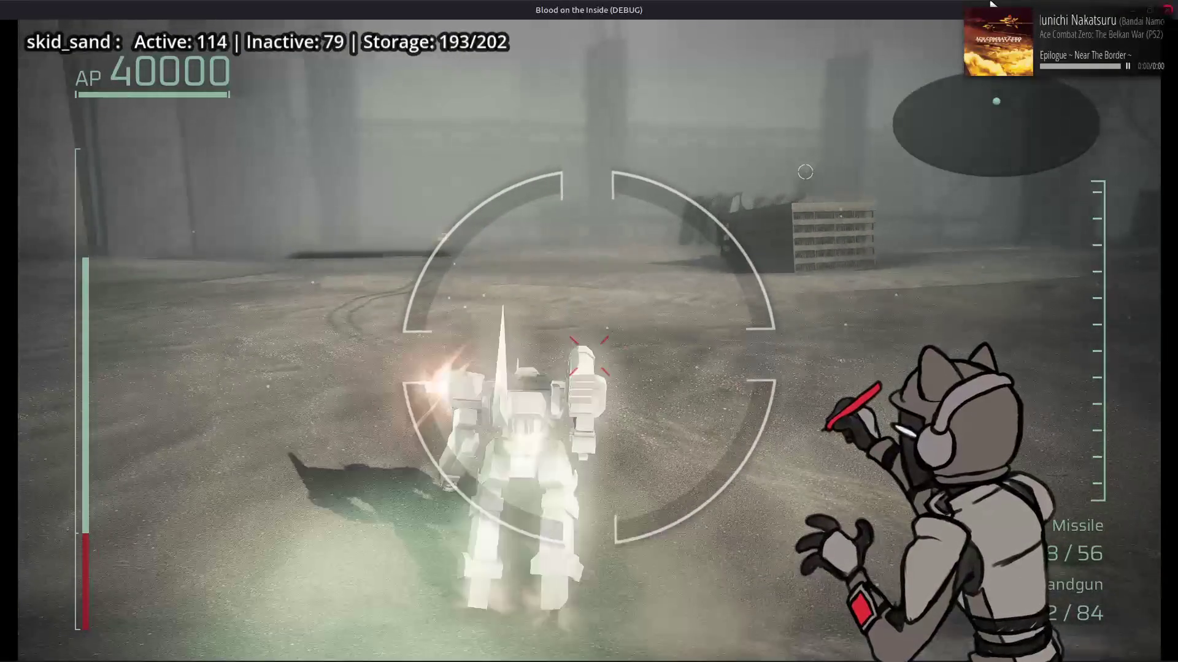
key(w)
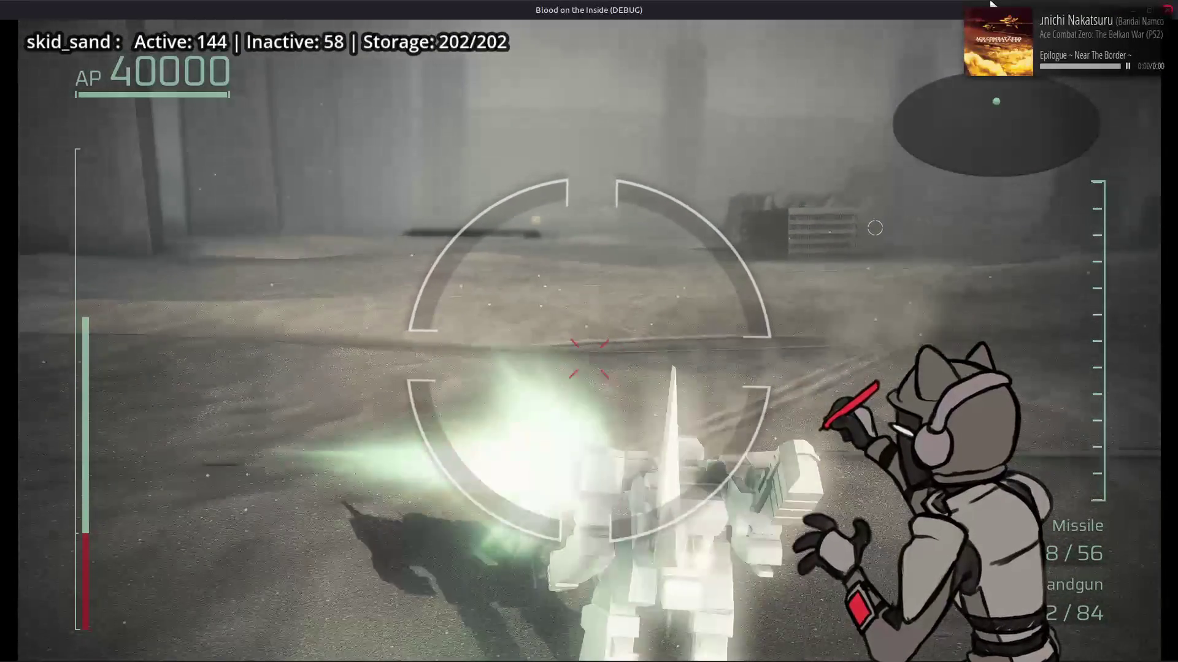
key(w)
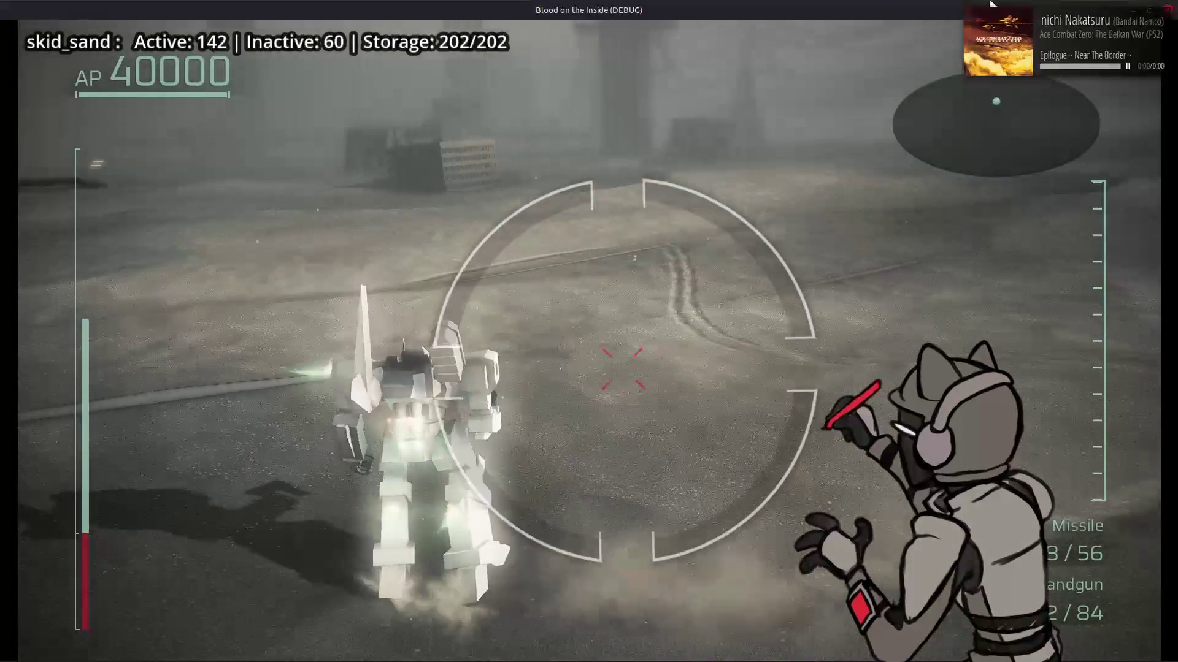
key(a)
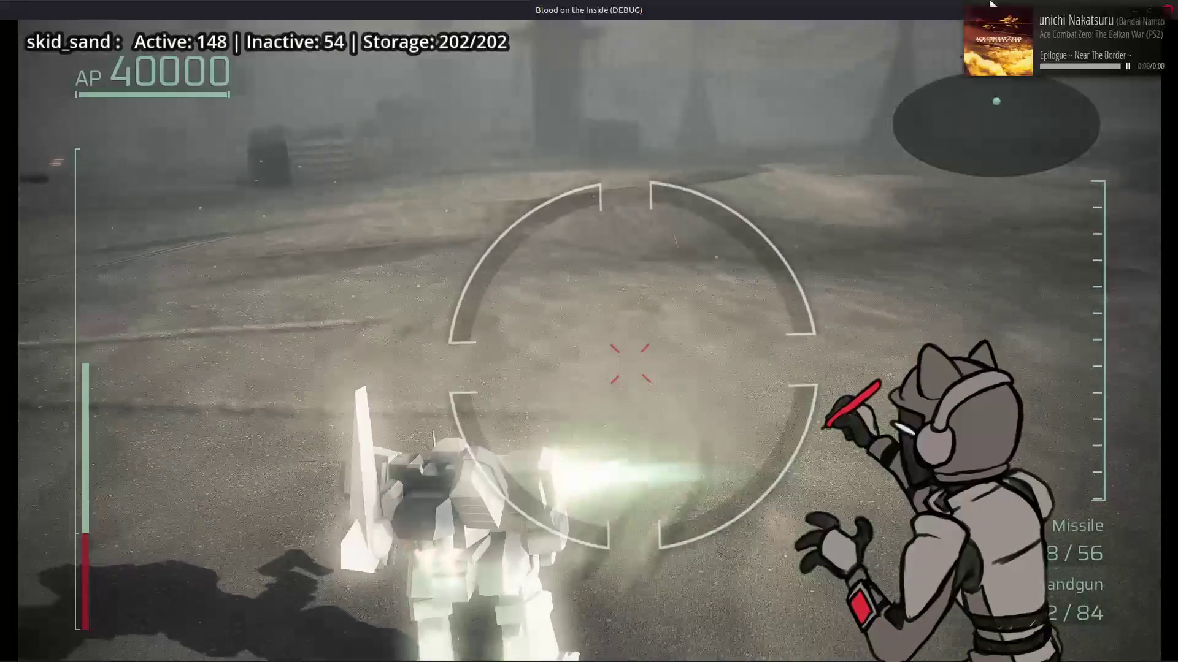
key(d)
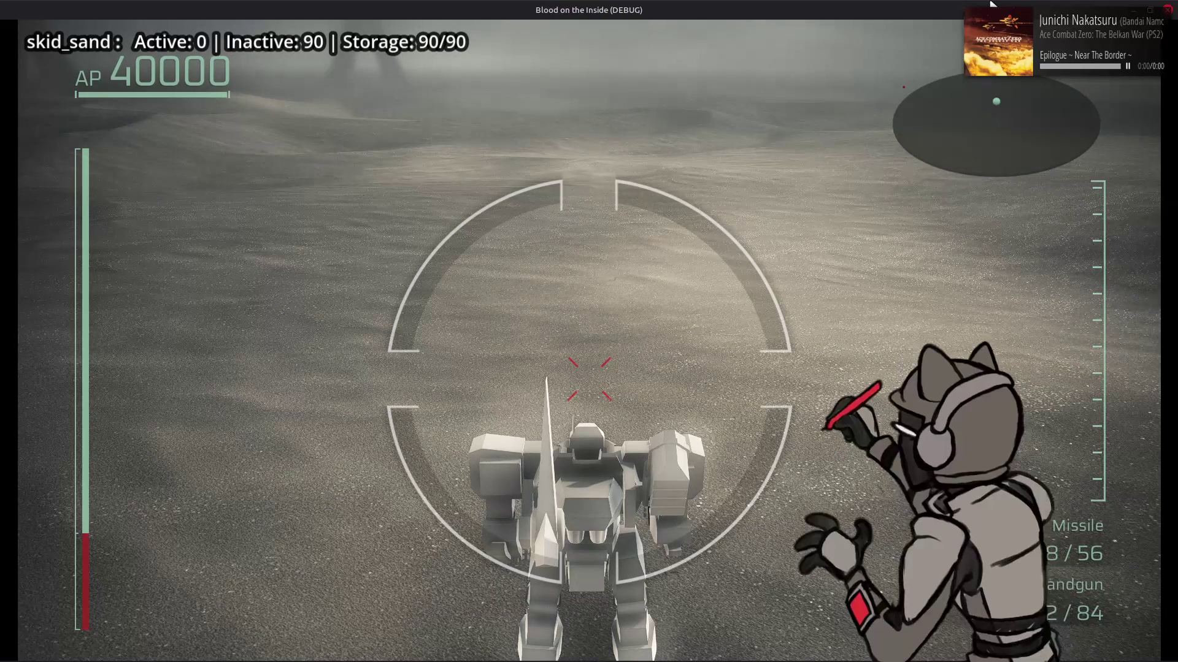
- Close the game, change POOL_SHRINK_RATIO on line 19 to 5.0 / 8.0, save, and relaunch
click(1167, 10)
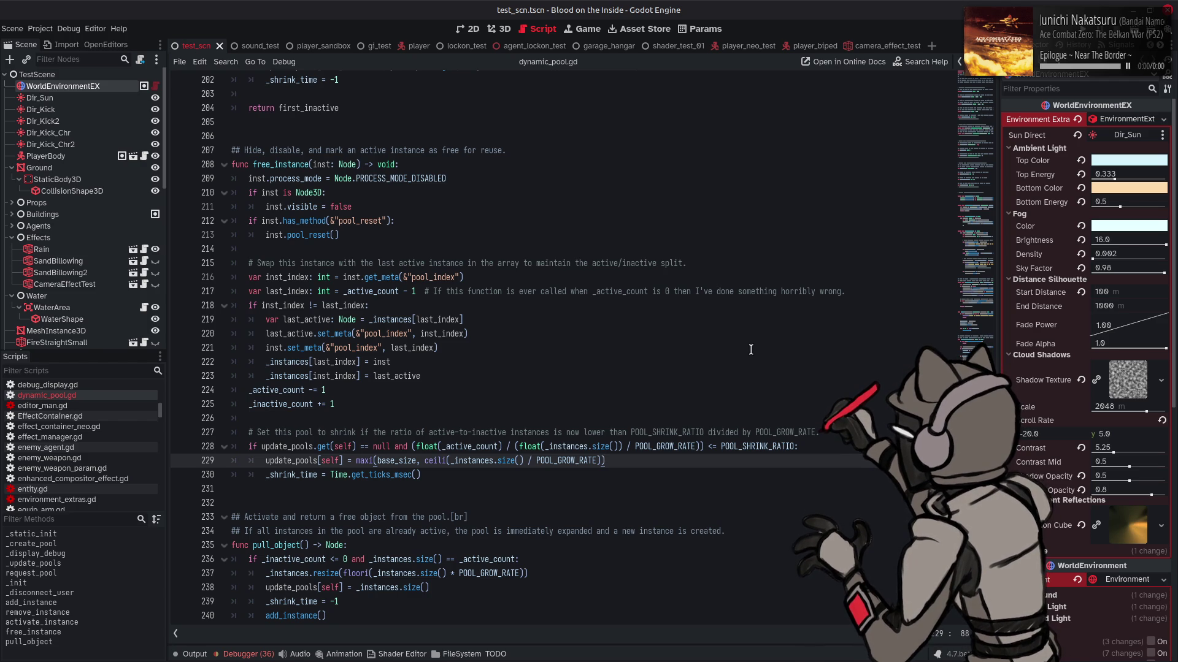
scroll(564, 220, up, 20)
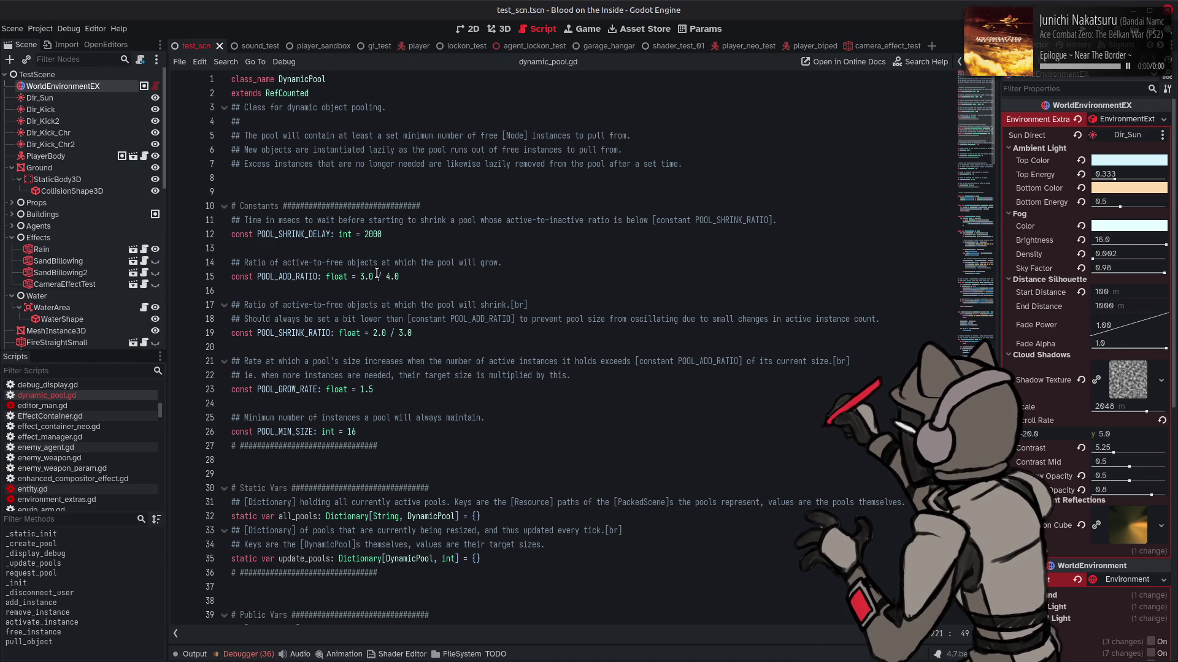
click(374, 326)
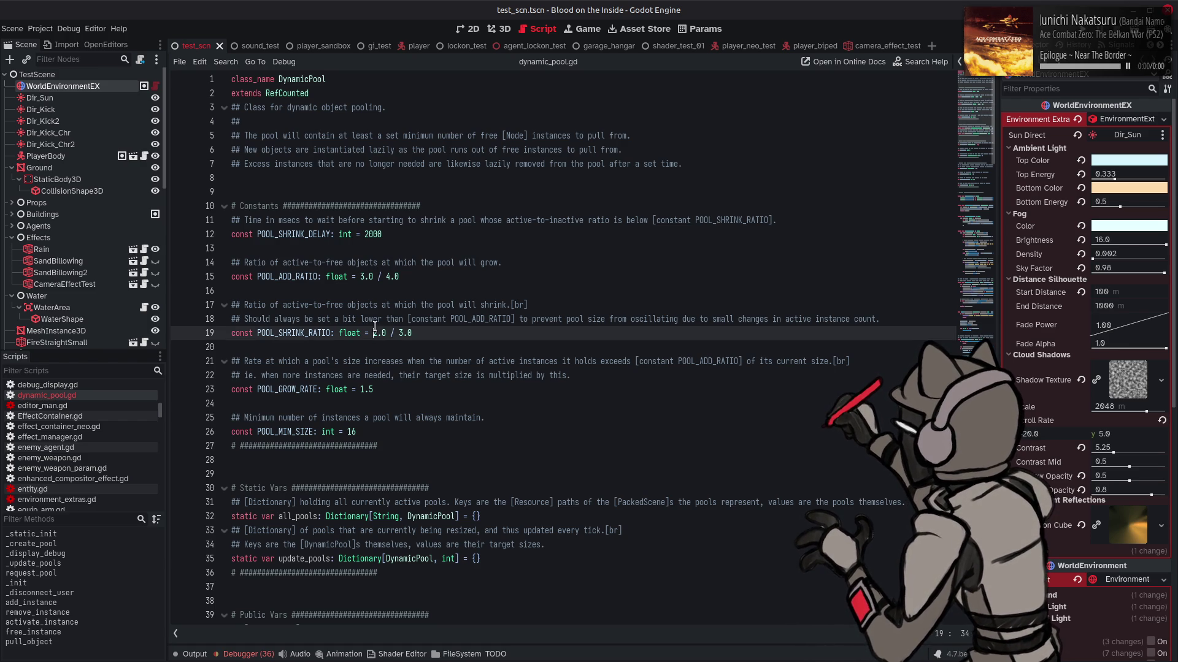
text(5)
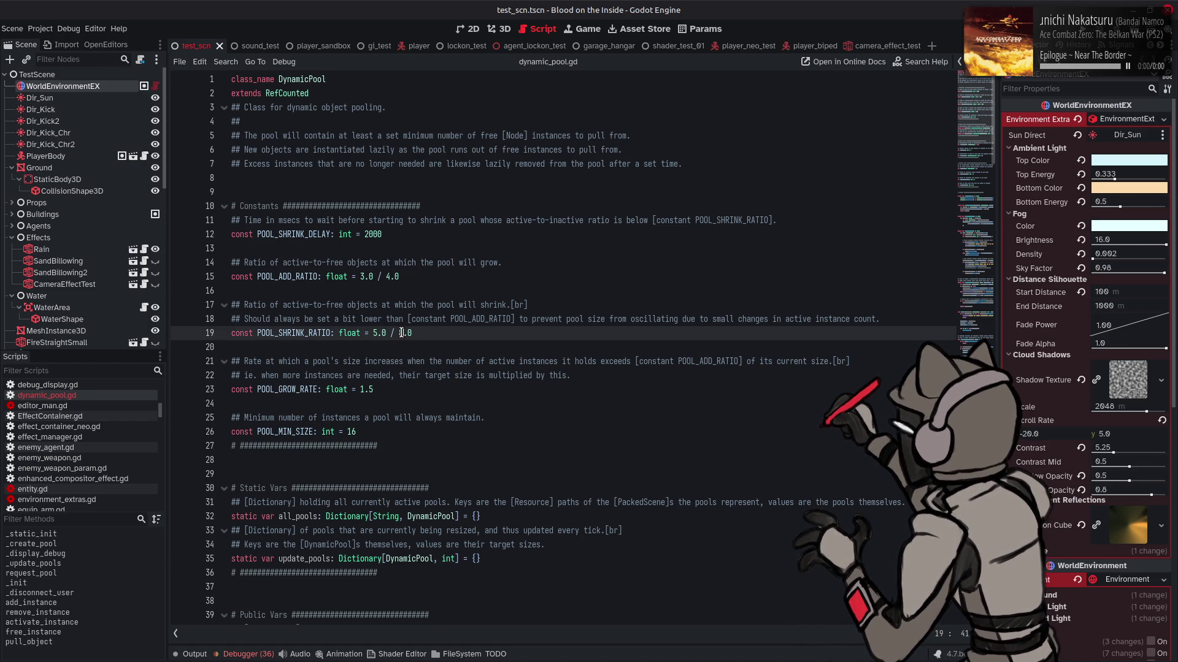
key(ctrl+s)
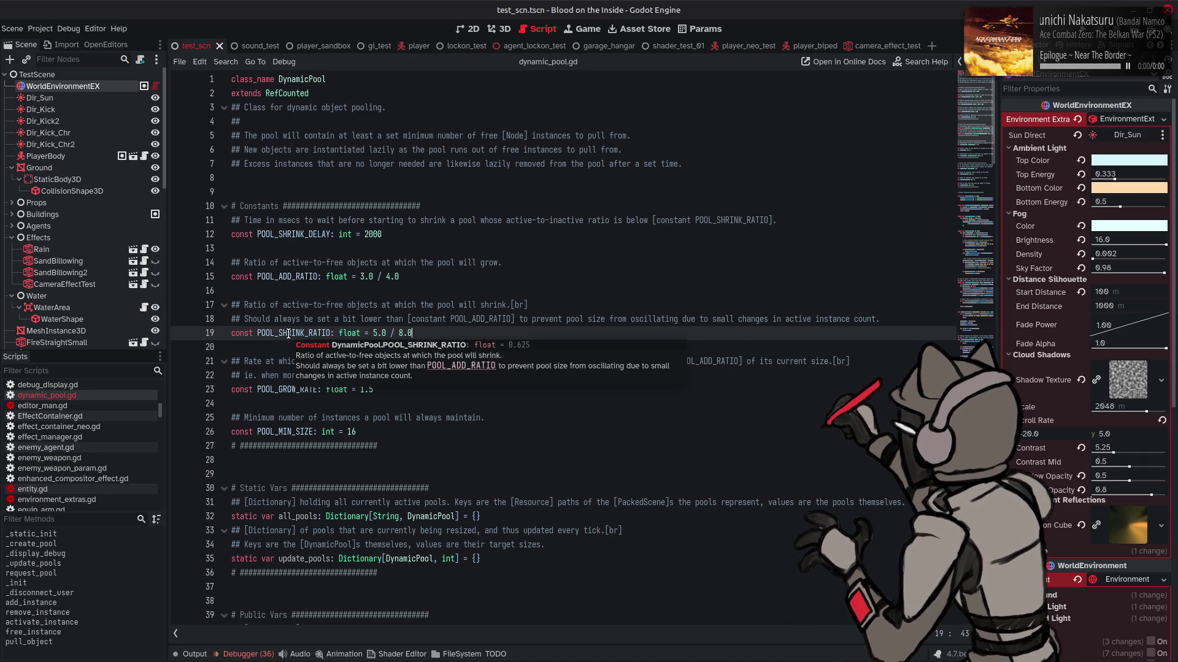
key(F5)
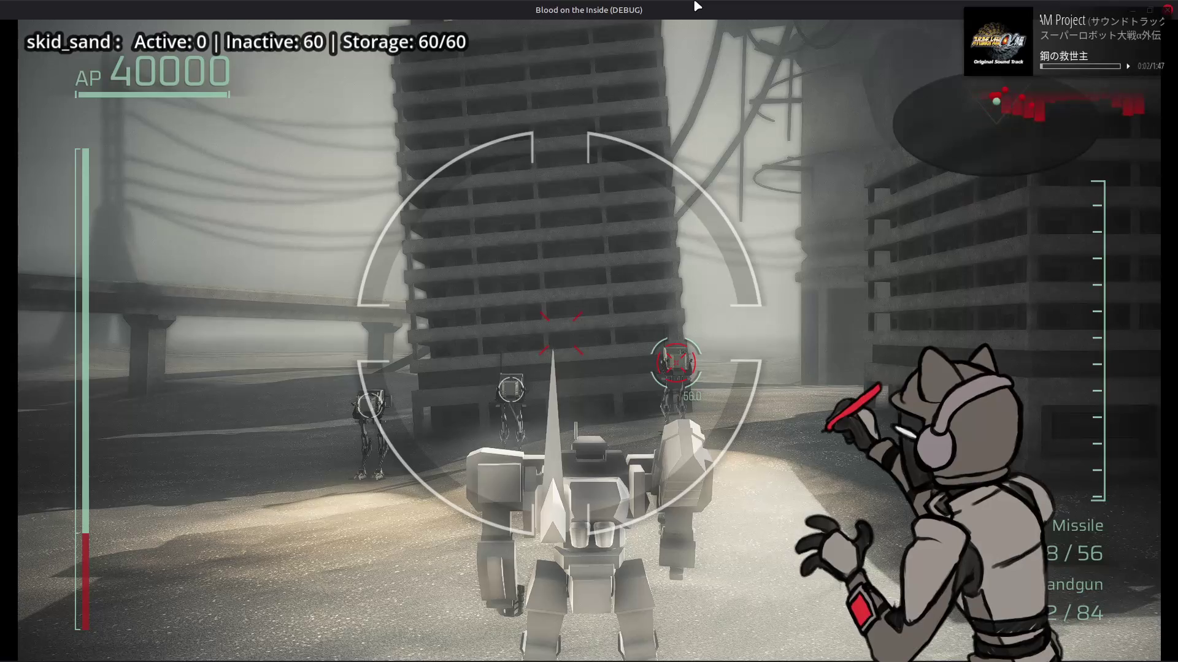
- Boost the mech with D and W to fill the skid_sand pool, then stop the game with F8
key(d)
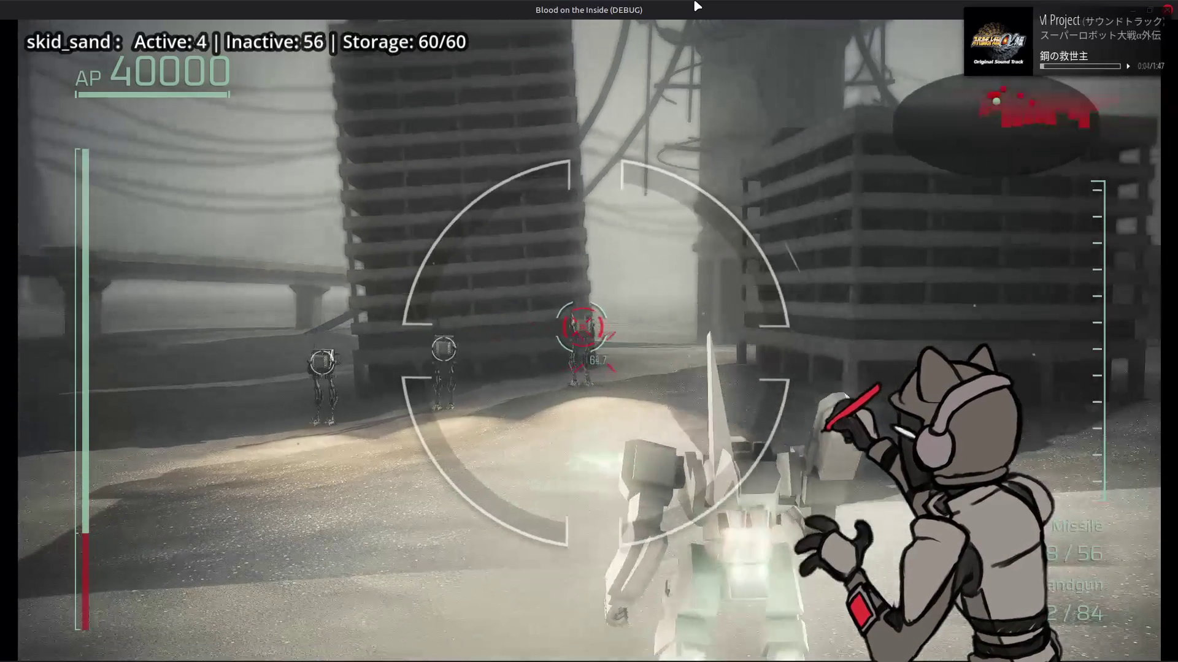
key(w)
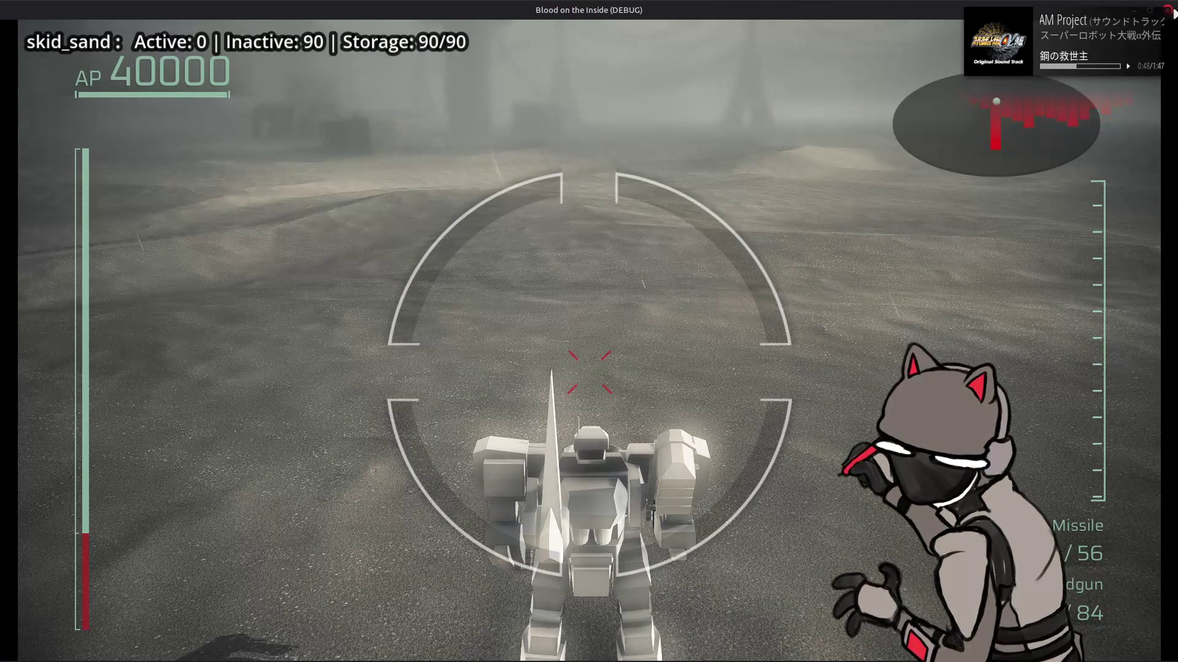
key(F8)
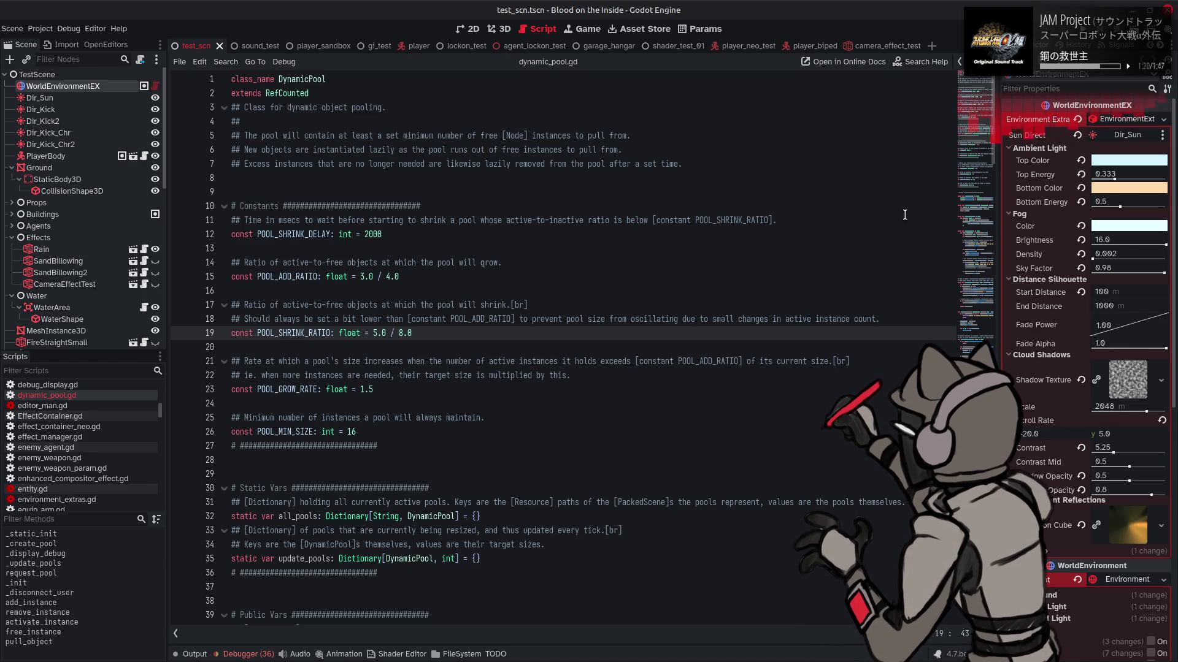
- Scroll to the shrink logic on lines 204–242 and read the get_ticks_msec documentation
scroll(904, 215, down, 20)
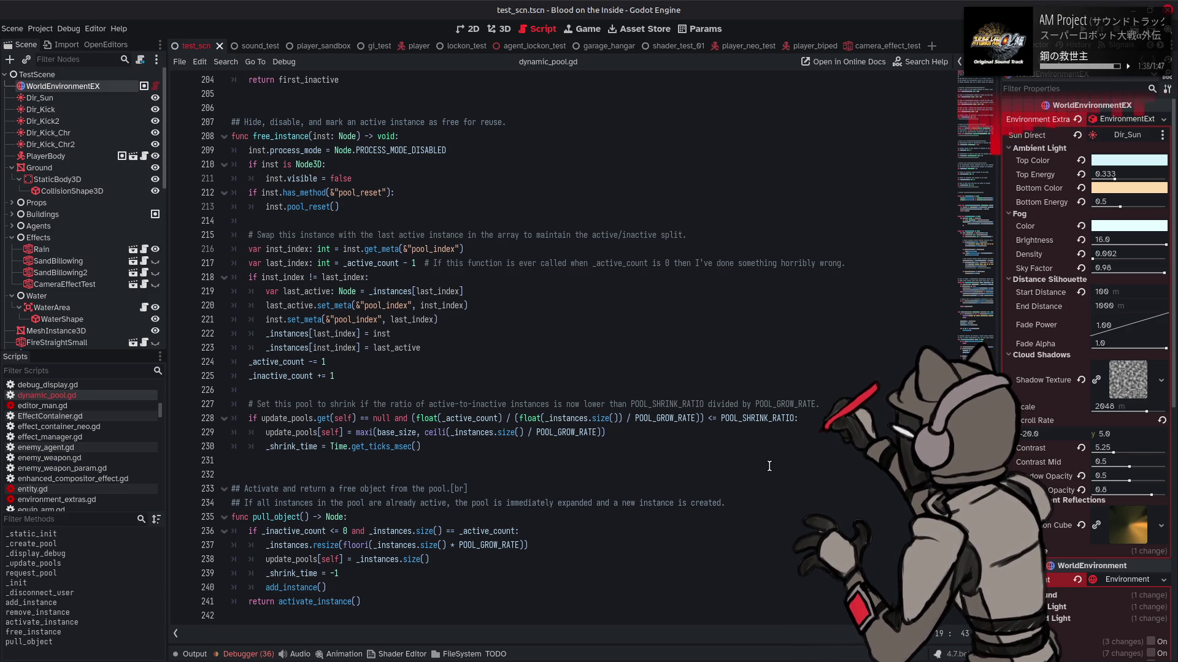
mouse_move(361, 453)
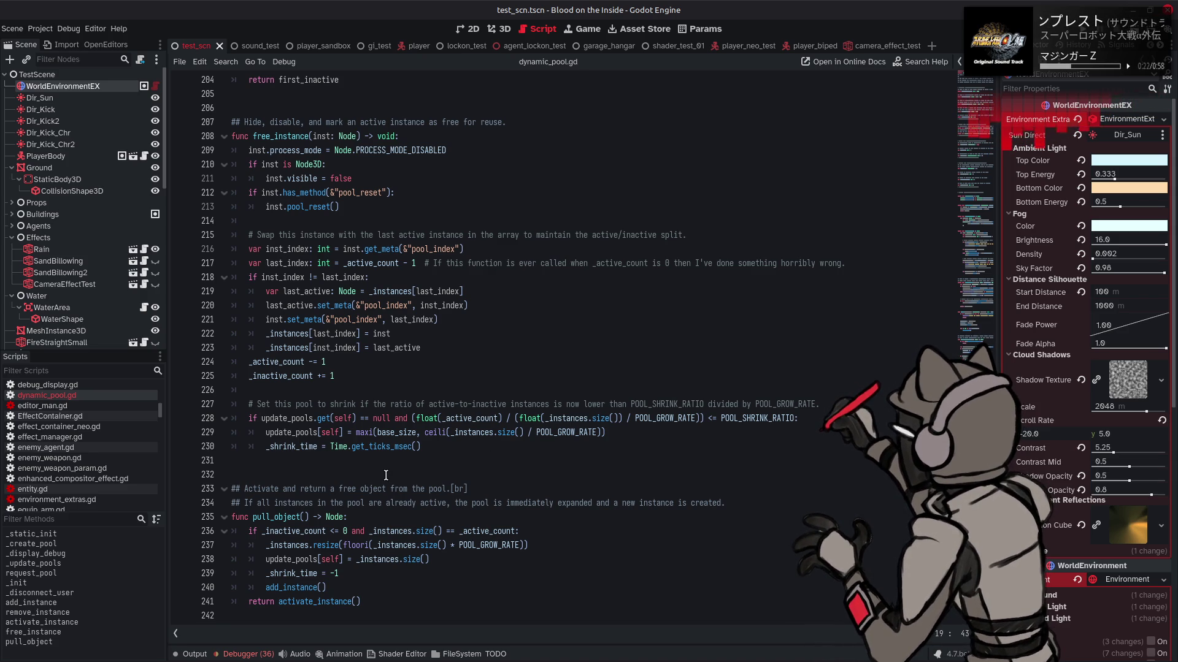
- Search the script for _shrink_time and delete the commented-out timestamp line 108
click(315, 574)
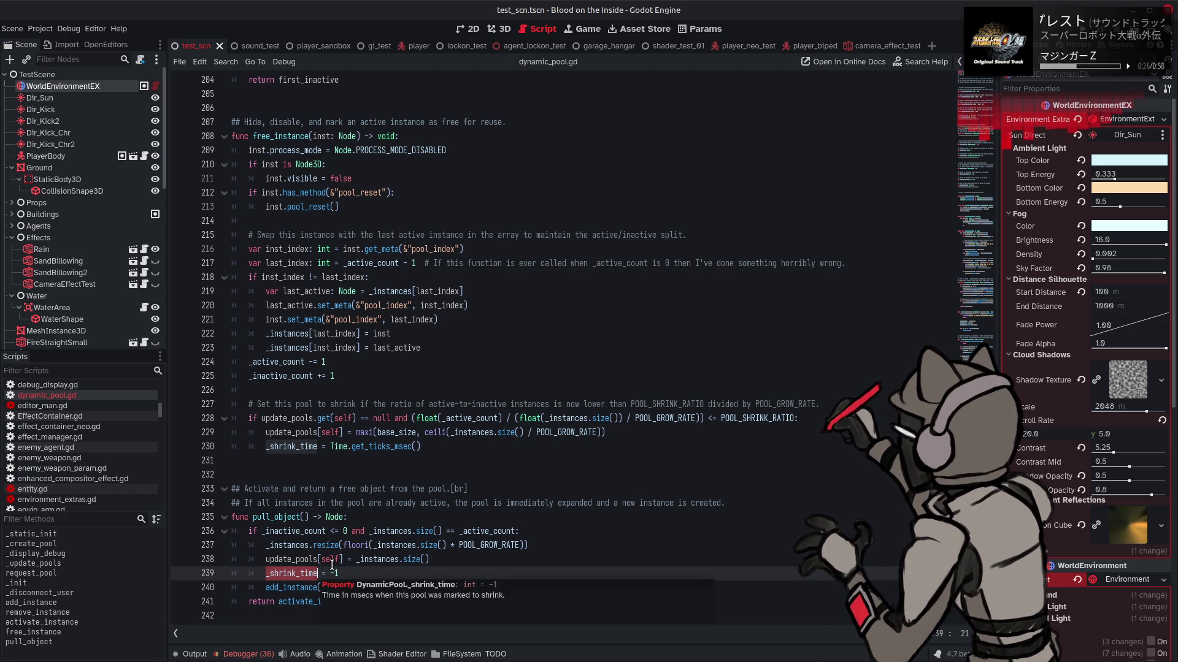
key(ctrl+f)
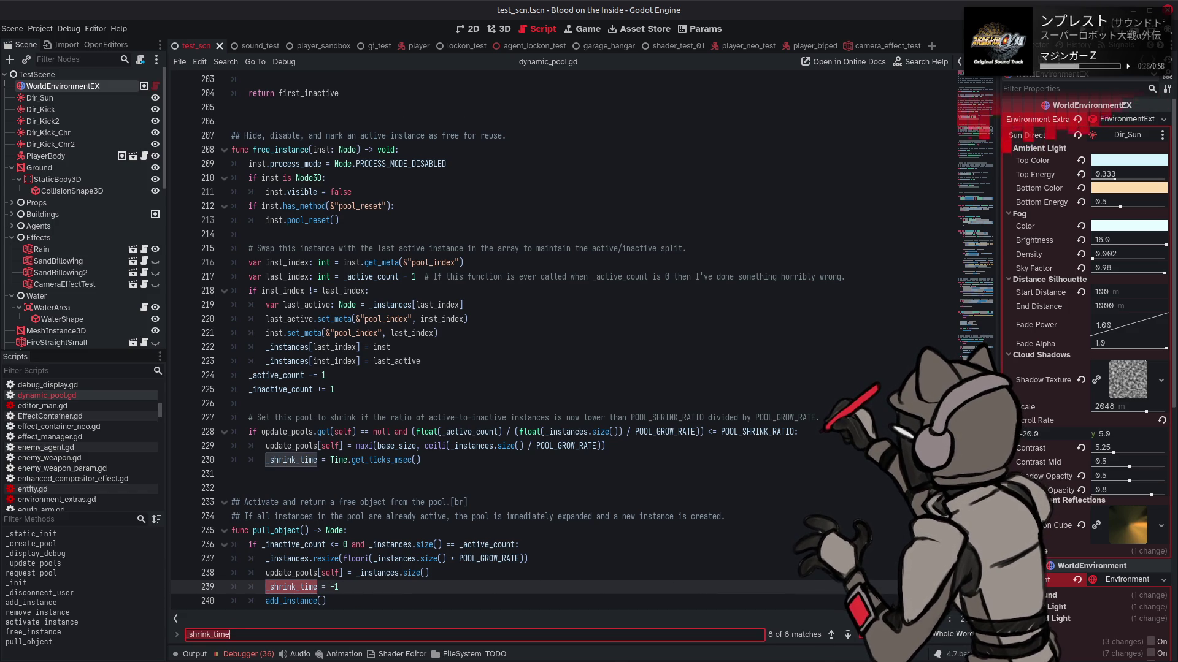
click(850, 639)
click(850, 638)
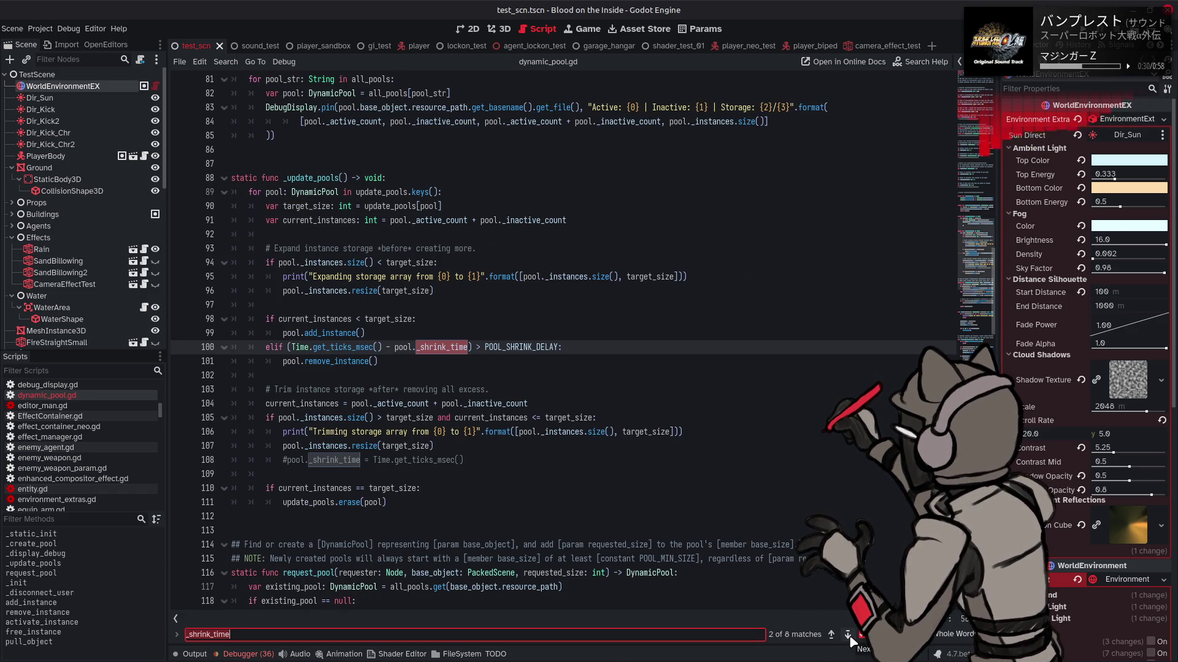
click(850, 638)
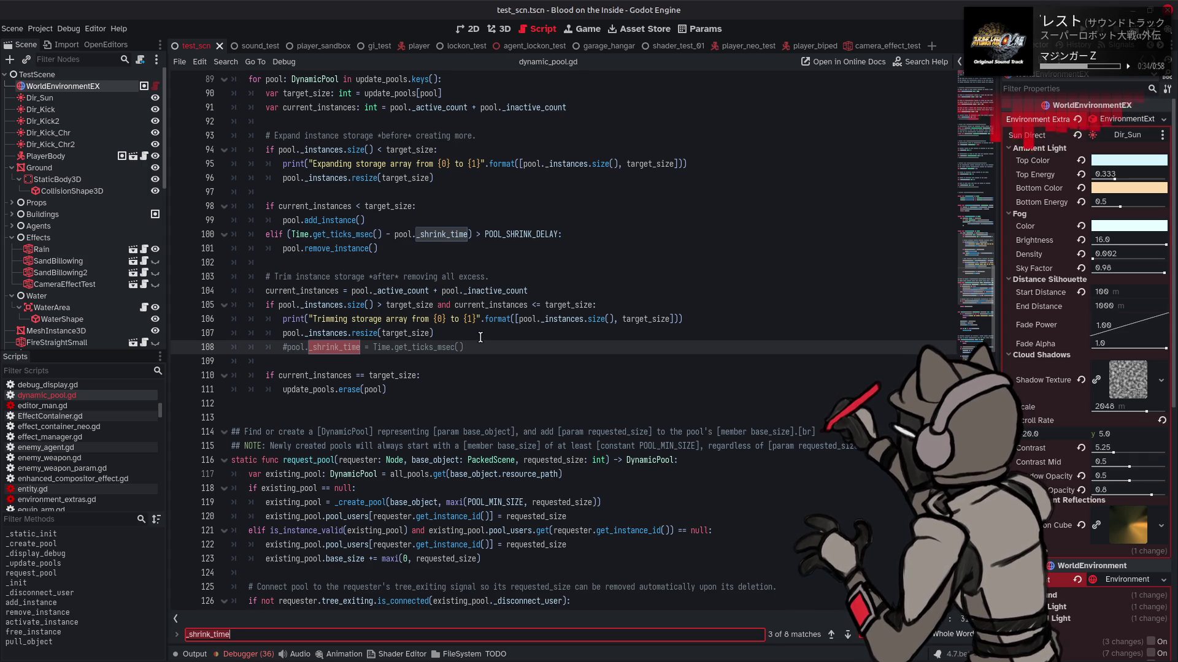
drag(476, 347, 162, 349)
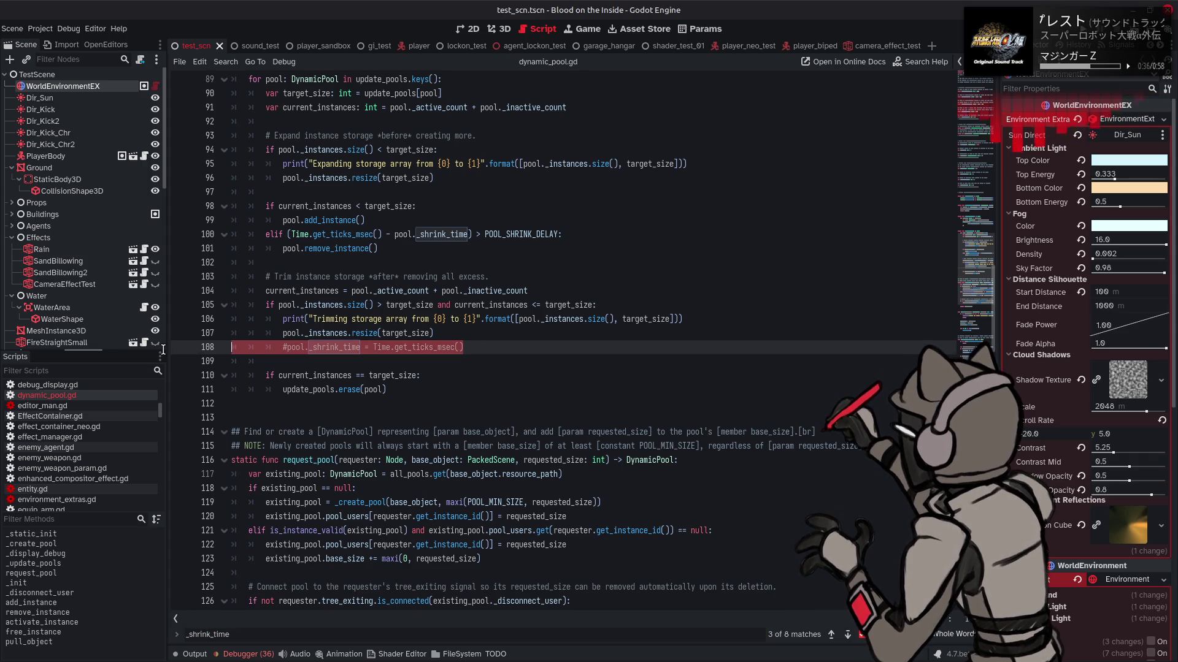
key(BackSpace)
key(BackSpace)
click(848, 635)
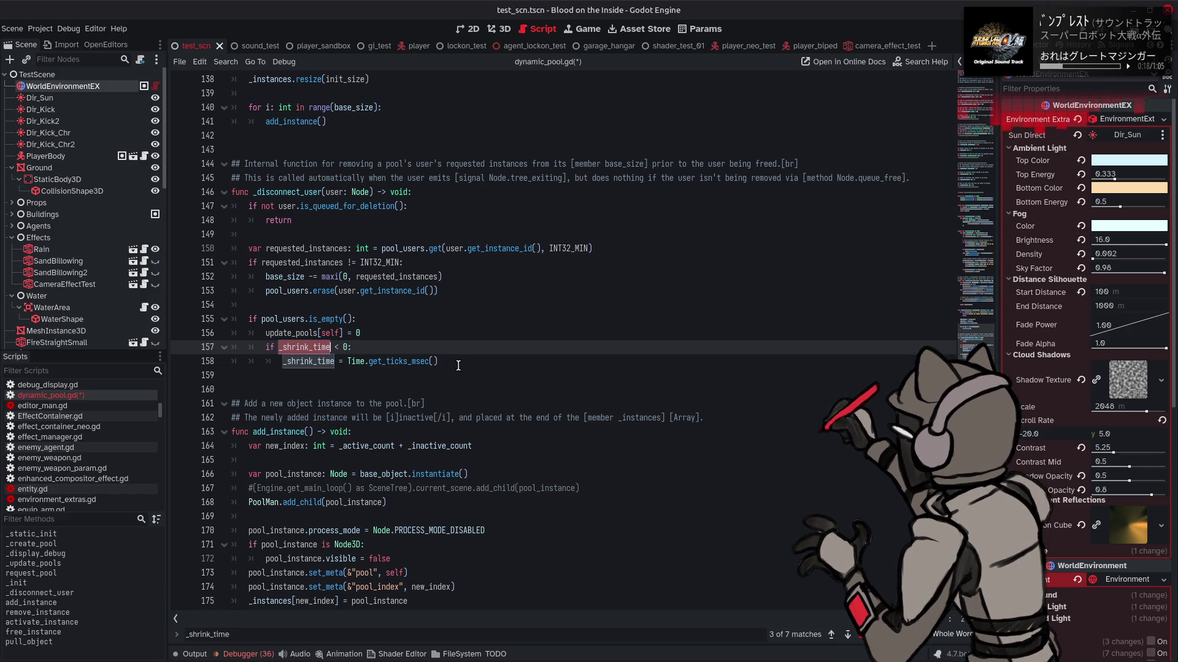
- Drop the if _shrink_time < 0 check so _disconnect_user always sets _shrink_time = -1, then save
triple_click(279, 347)
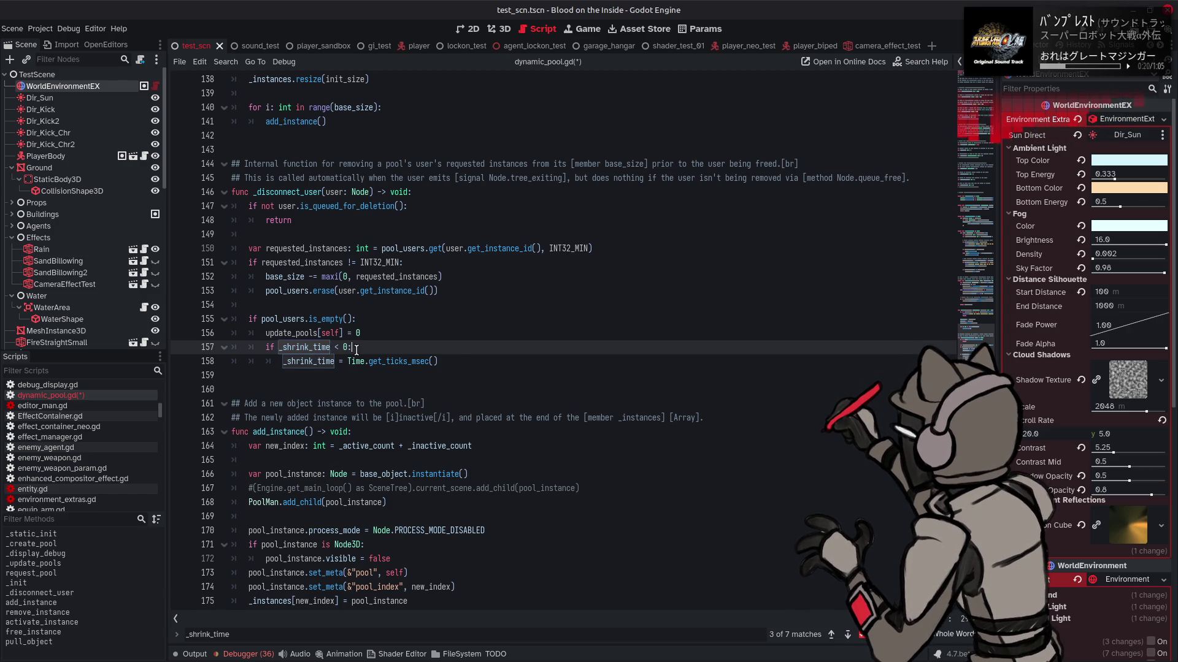
key(BackSpace)
key(Delete)
key(shift+Tab)
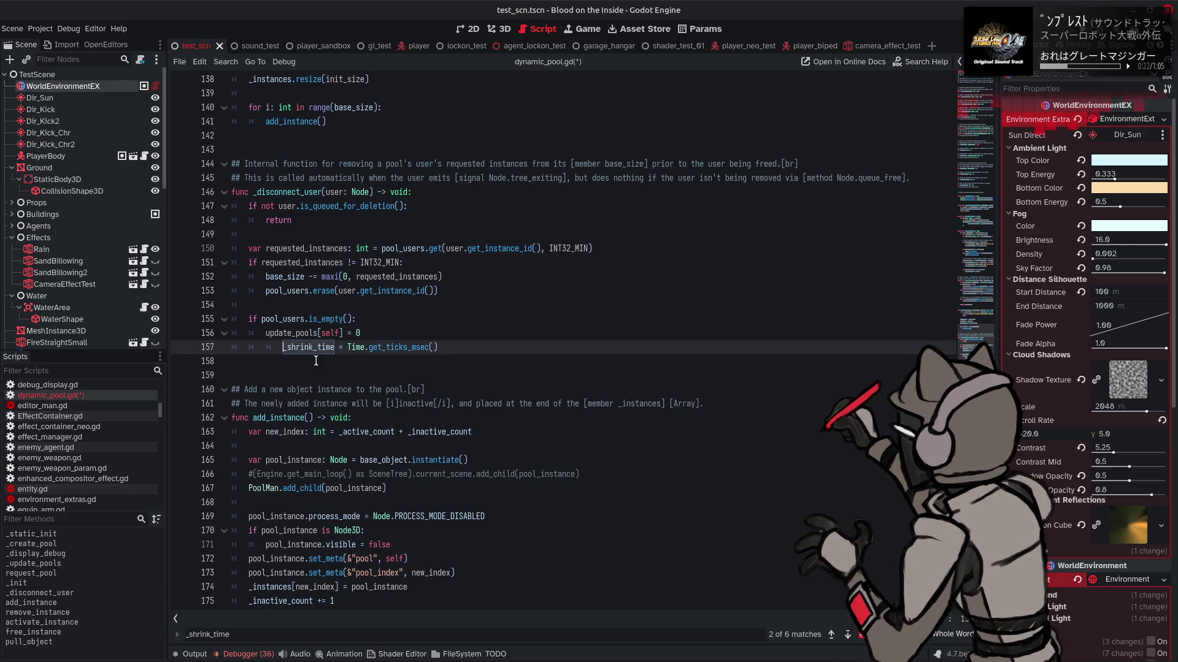
text(-1)
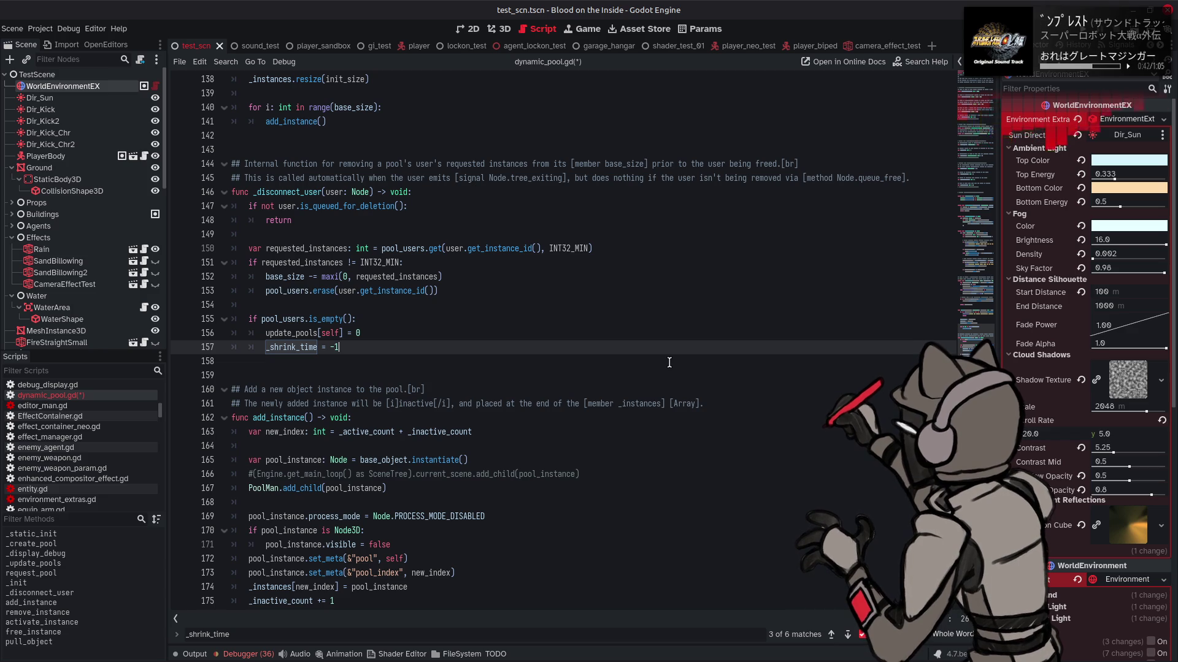
key(ctrl+s)
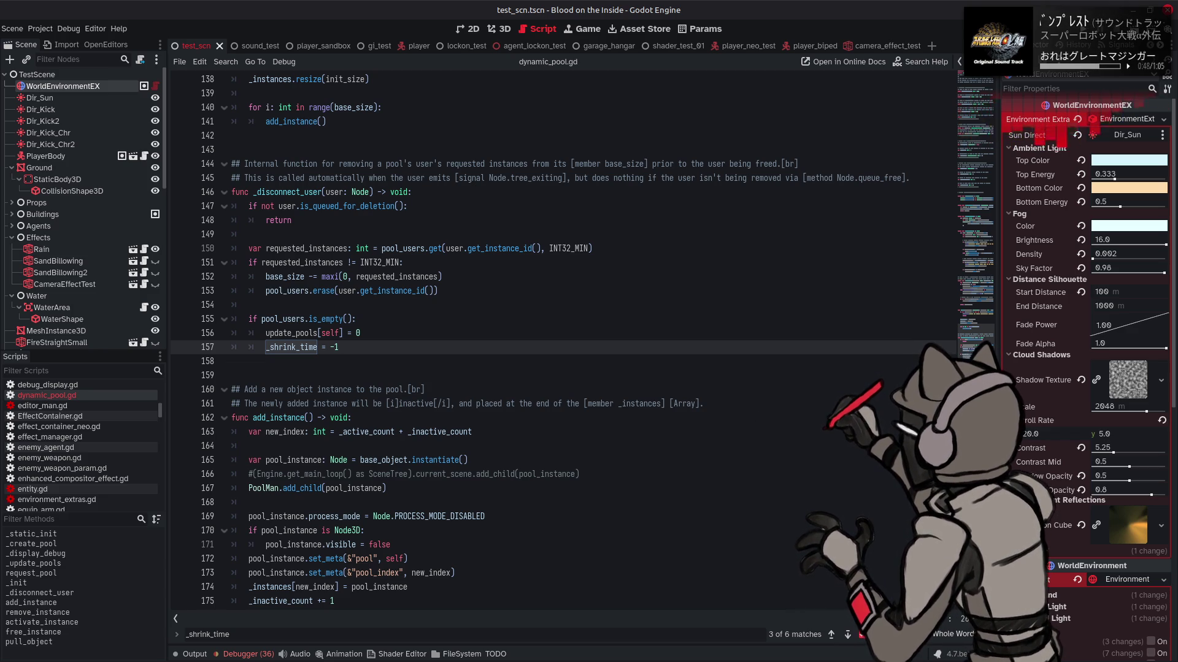
click(847, 635)
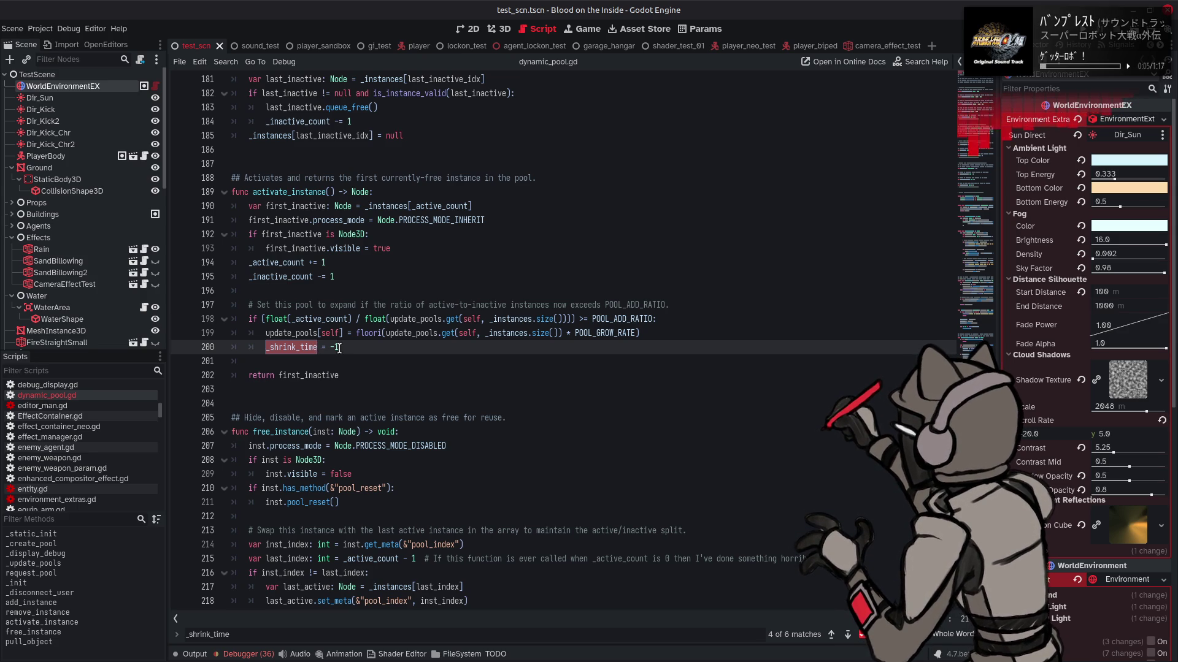
- Delete the _shrink_time = -1 line in activate_instance
key(End)
key(shift+Home)
key(BackSpace)
key(BackSpace)
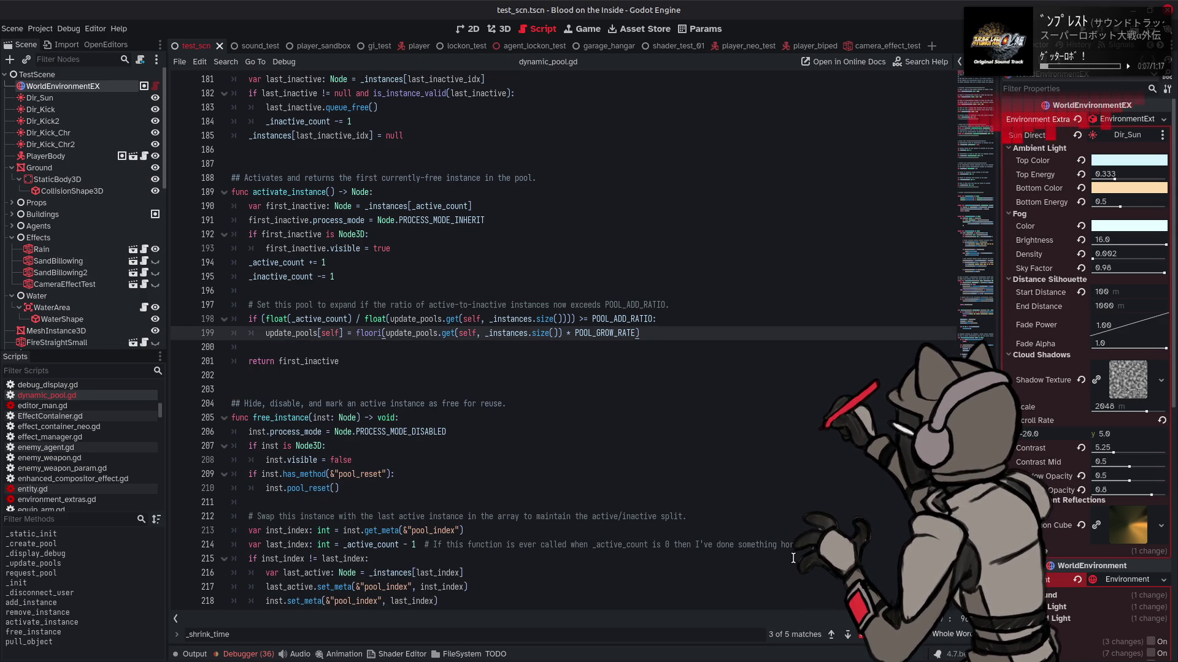
- Delete the _shrink_time = -1 reset in pull_object and save dynamic_pool.gd
click(850, 636)
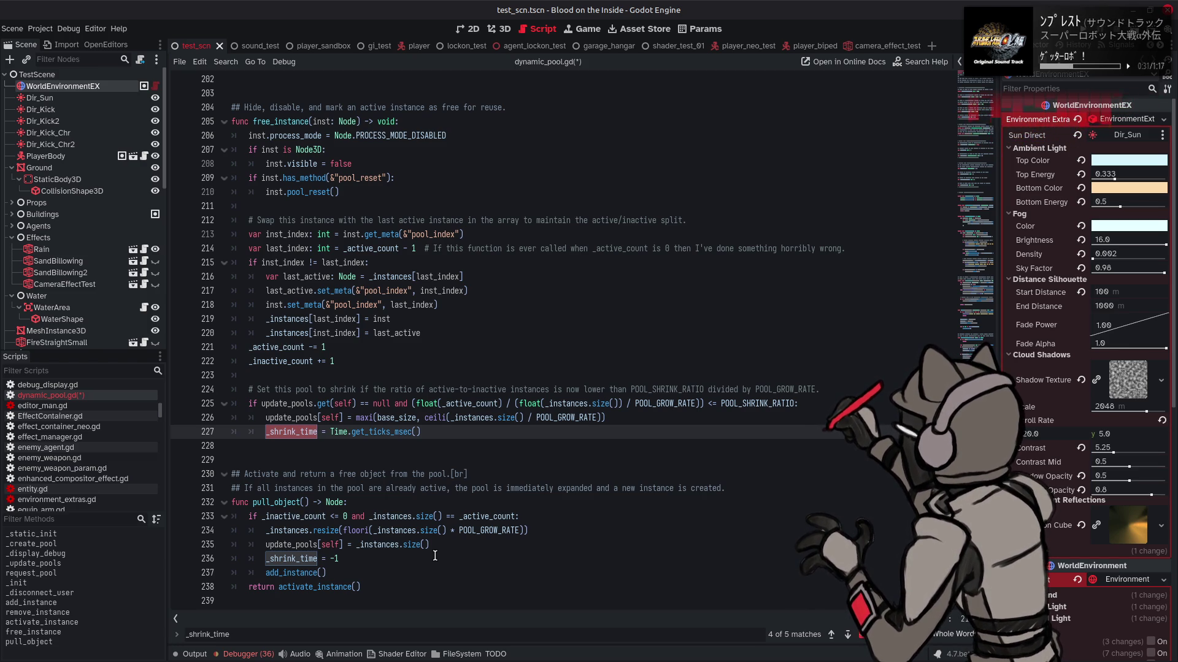
triple_click(373, 562)
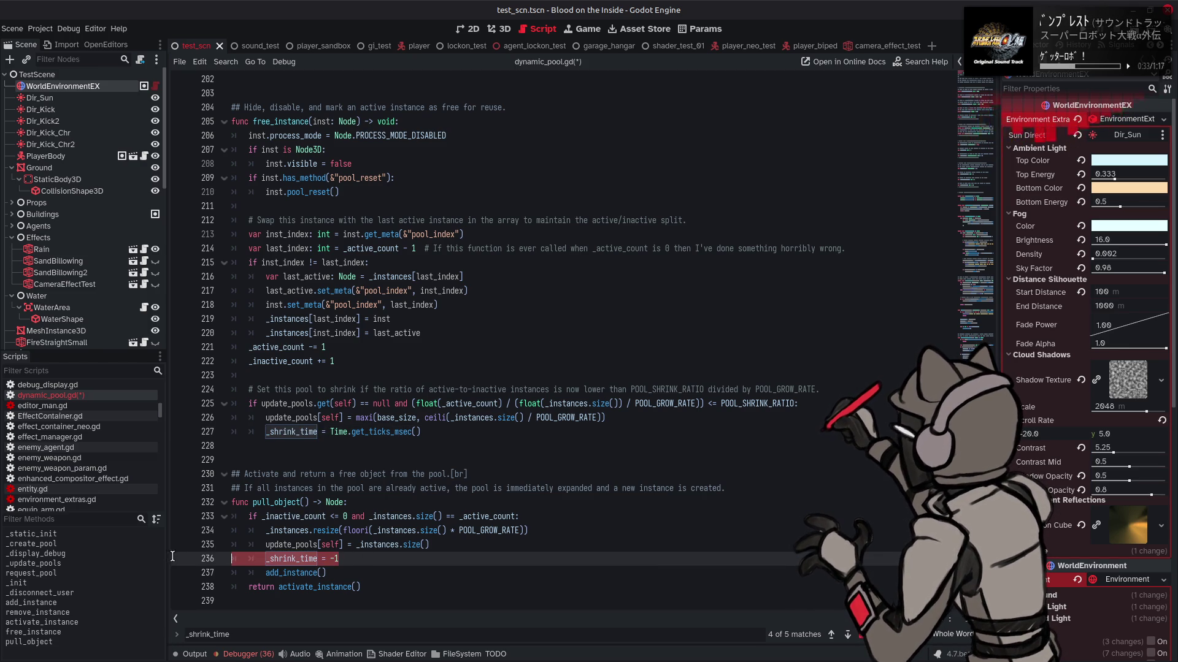
key(BackSpace)
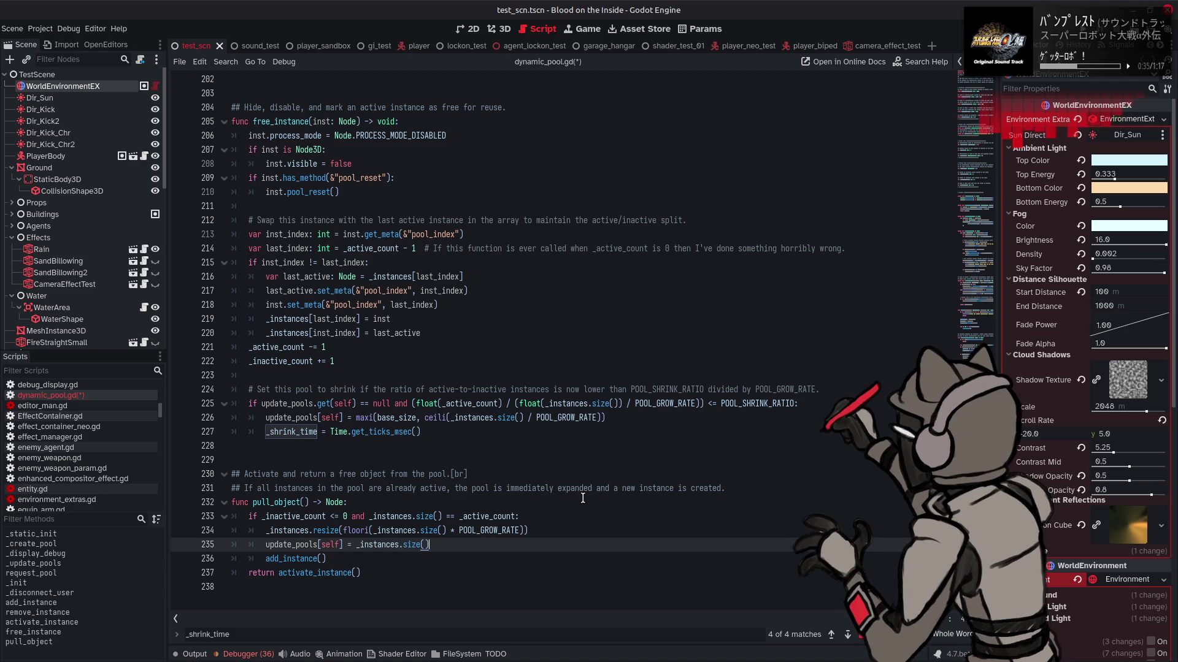
key(ctrl+s)
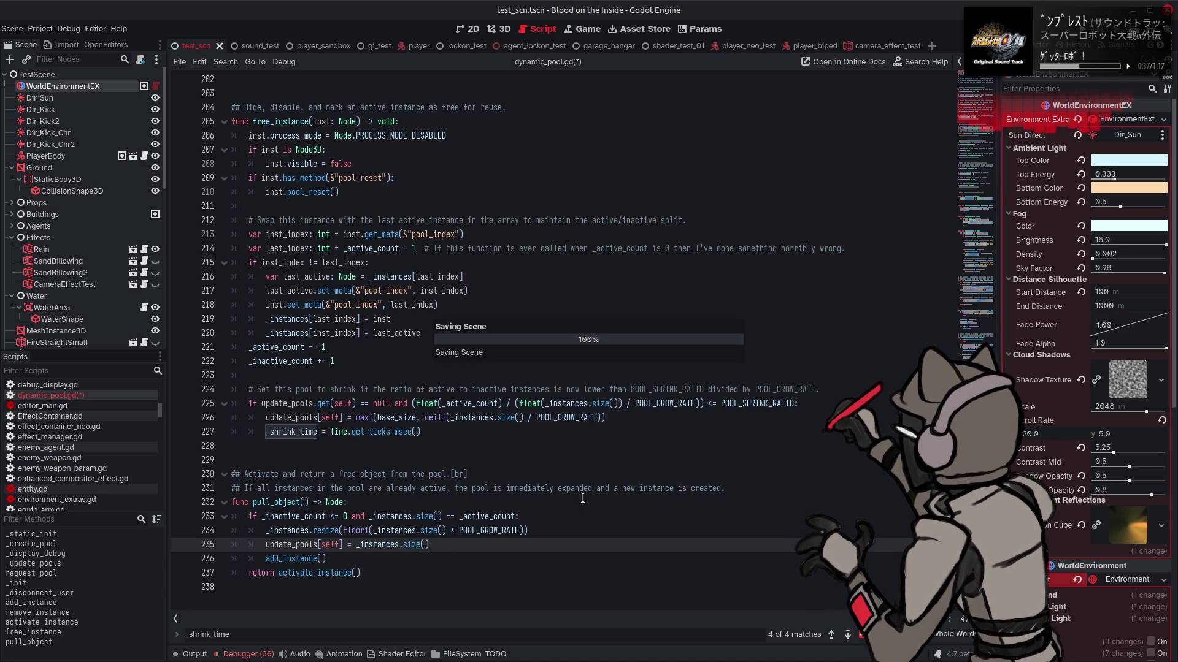
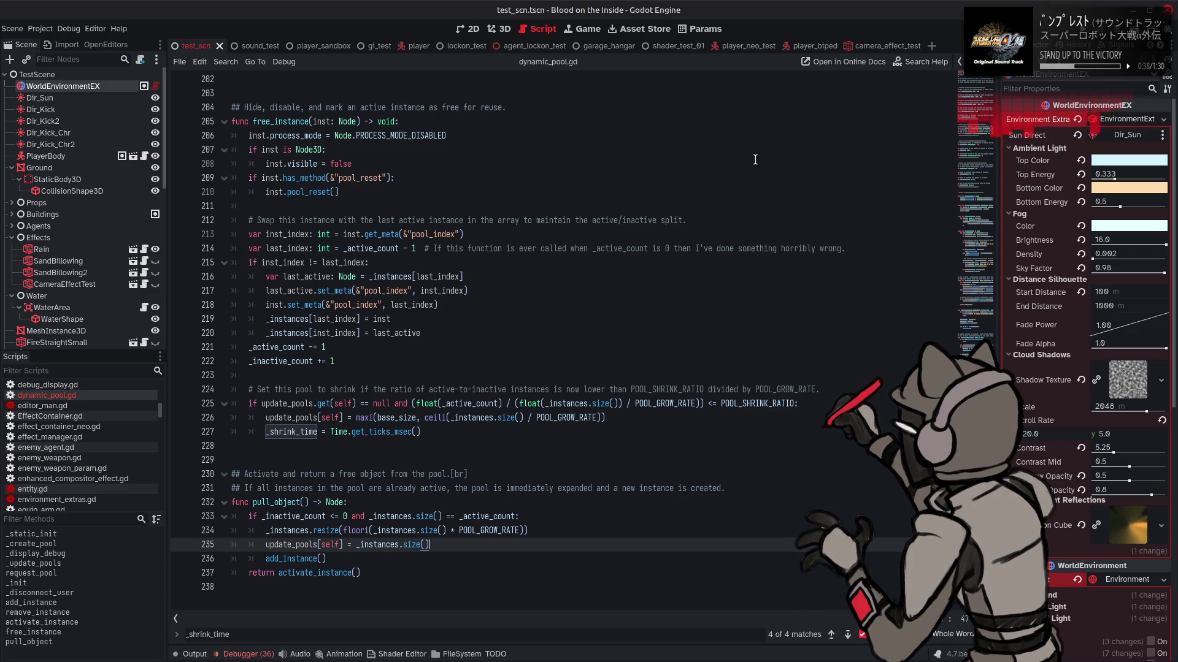
- Scroll back to free_instance and add an empty print() line below the shrink comment on line 224
scroll(755, 159, up, 5)
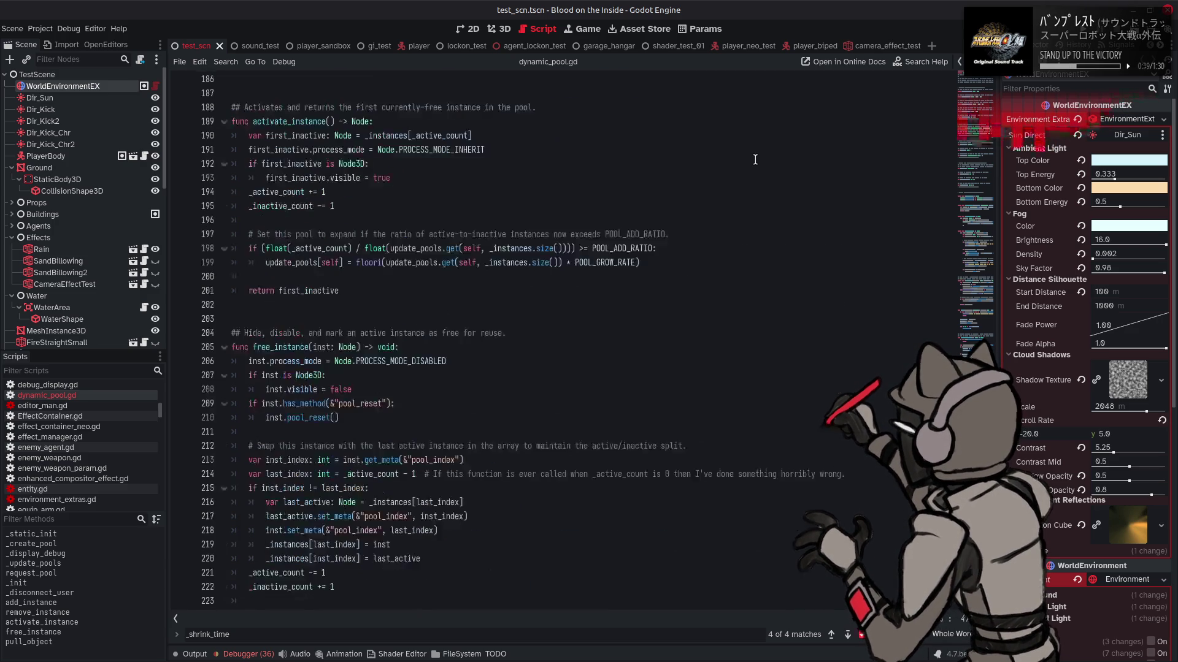
scroll(755, 160, up, 3)
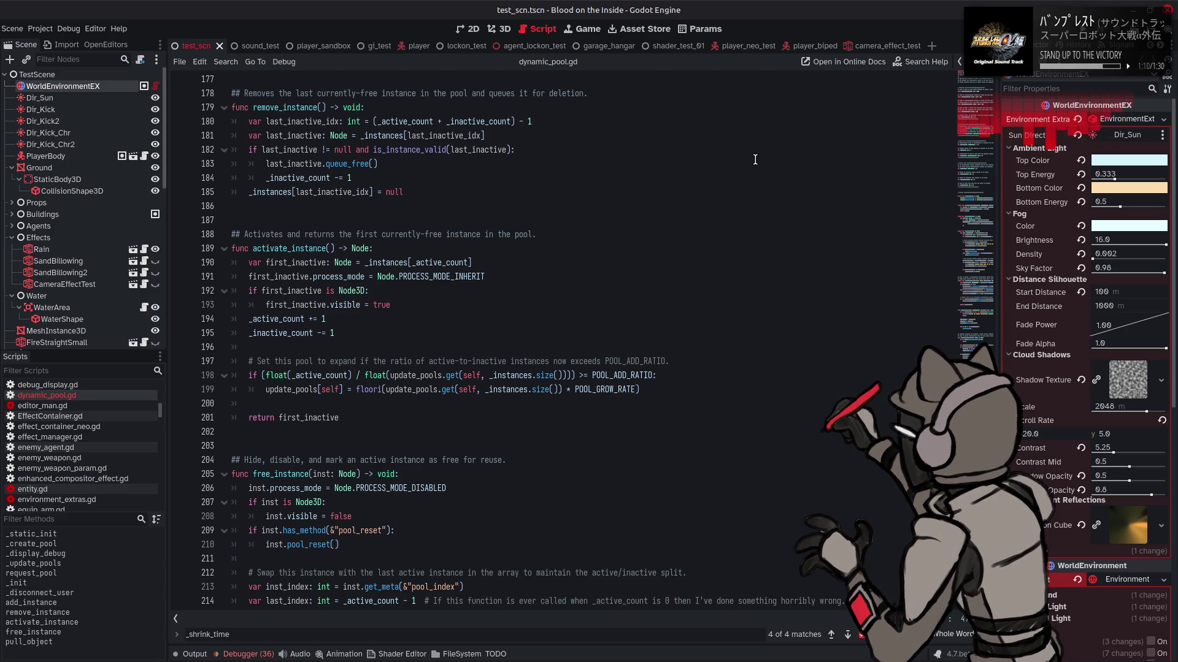
scroll(755, 159, up, 6)
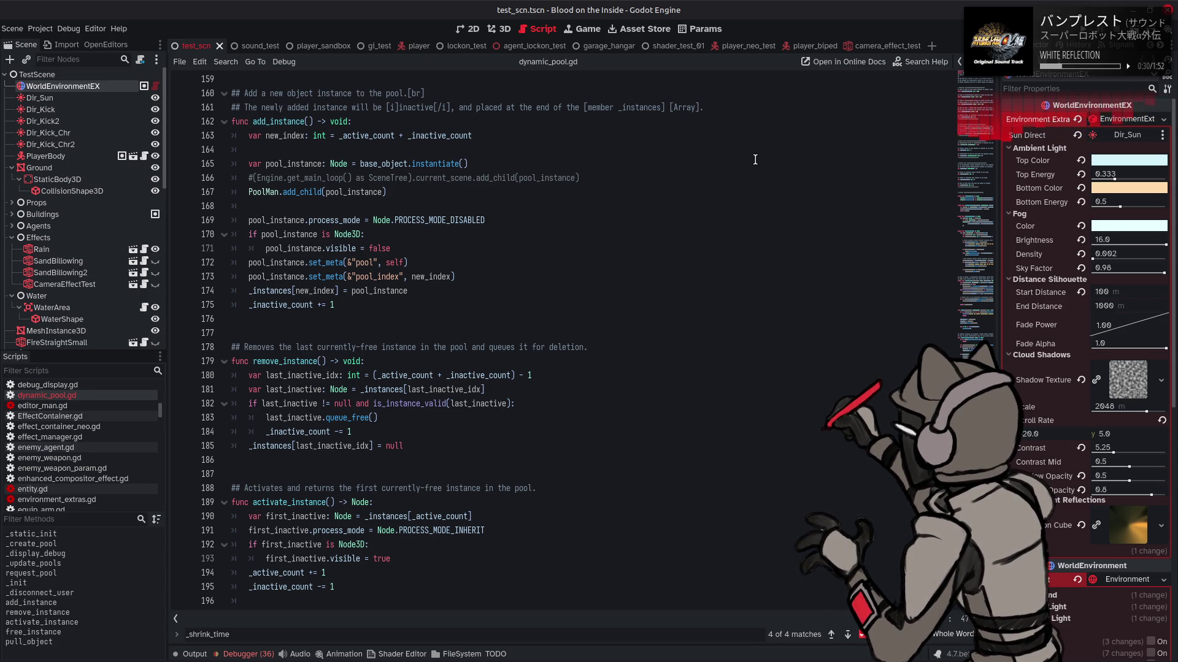
scroll(755, 159, up, 7)
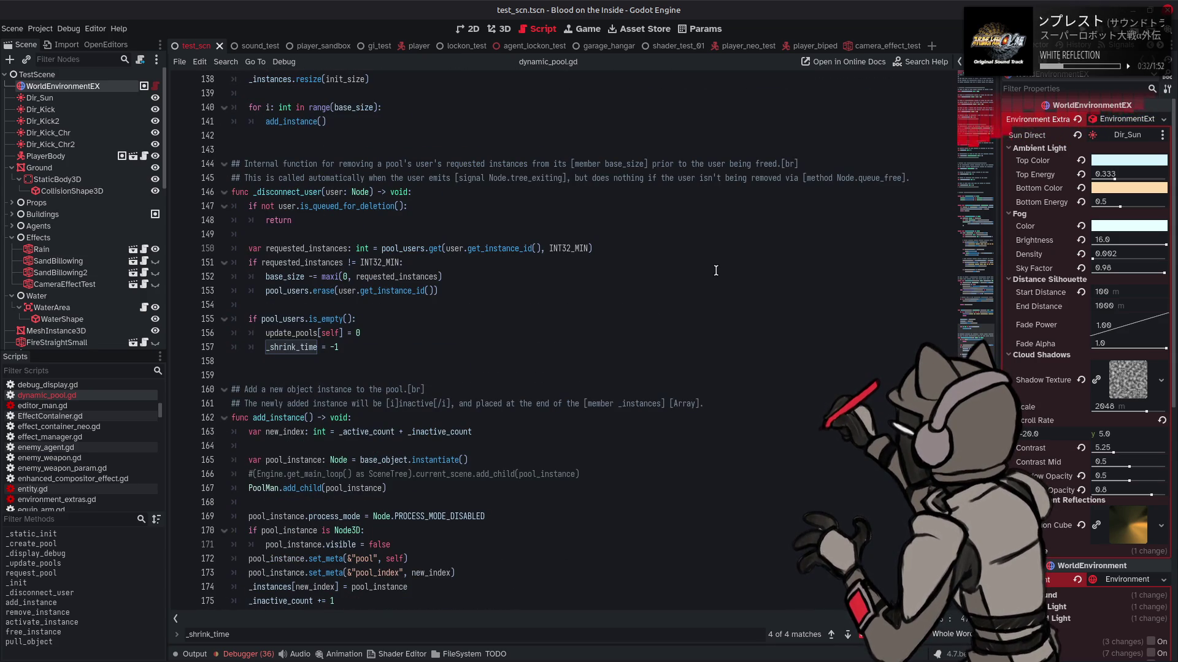
scroll(715, 271, up, 6)
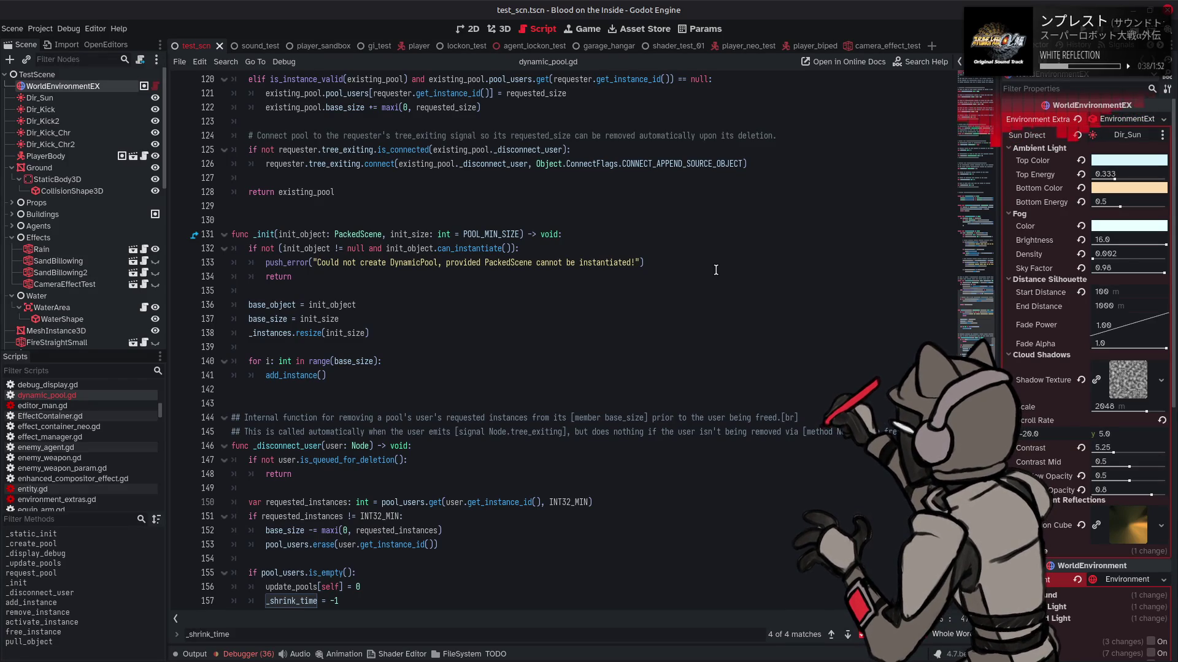
scroll(715, 271, up, 7)
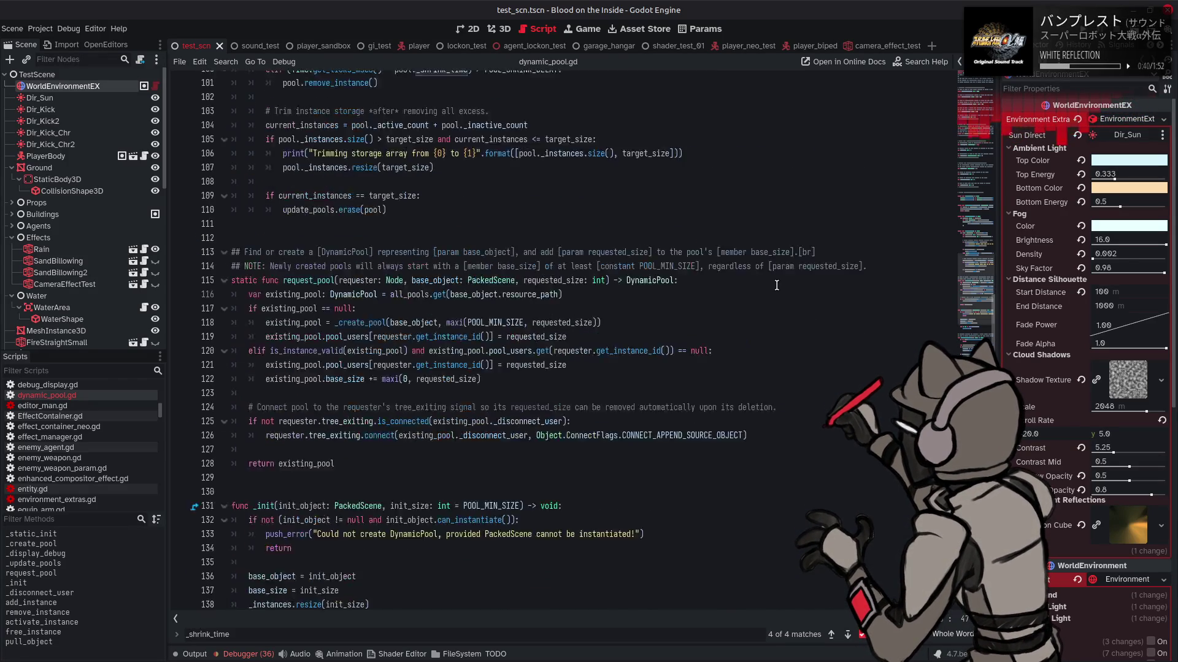
scroll(776, 285, up, 4)
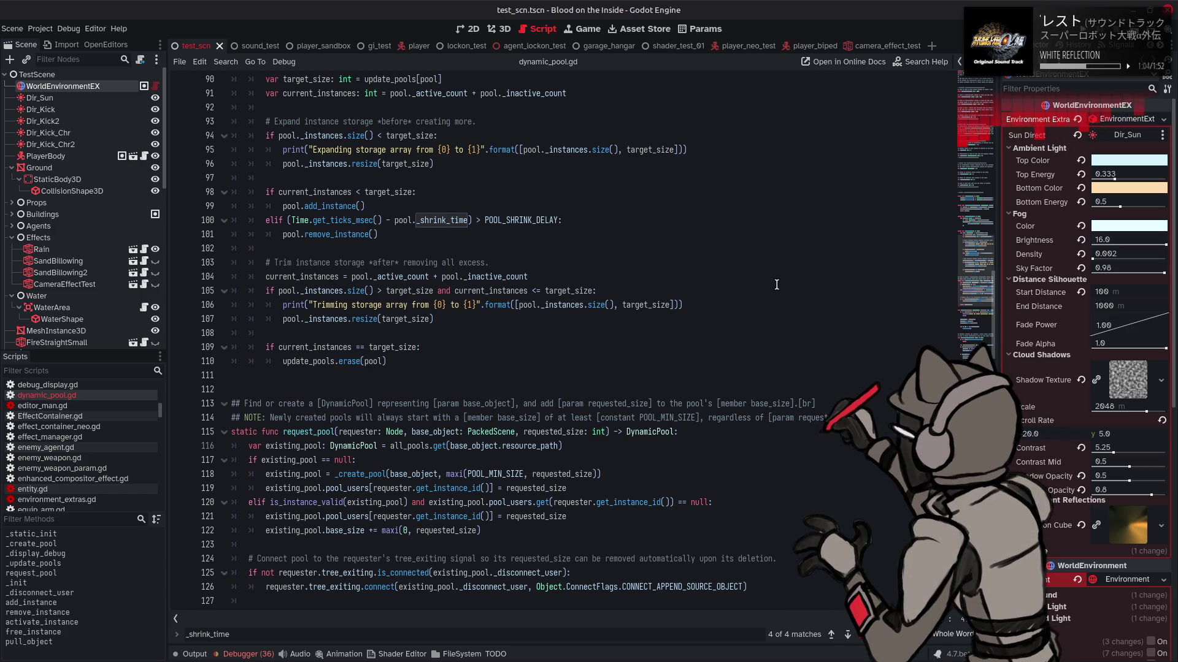
scroll(776, 285, up, 3)
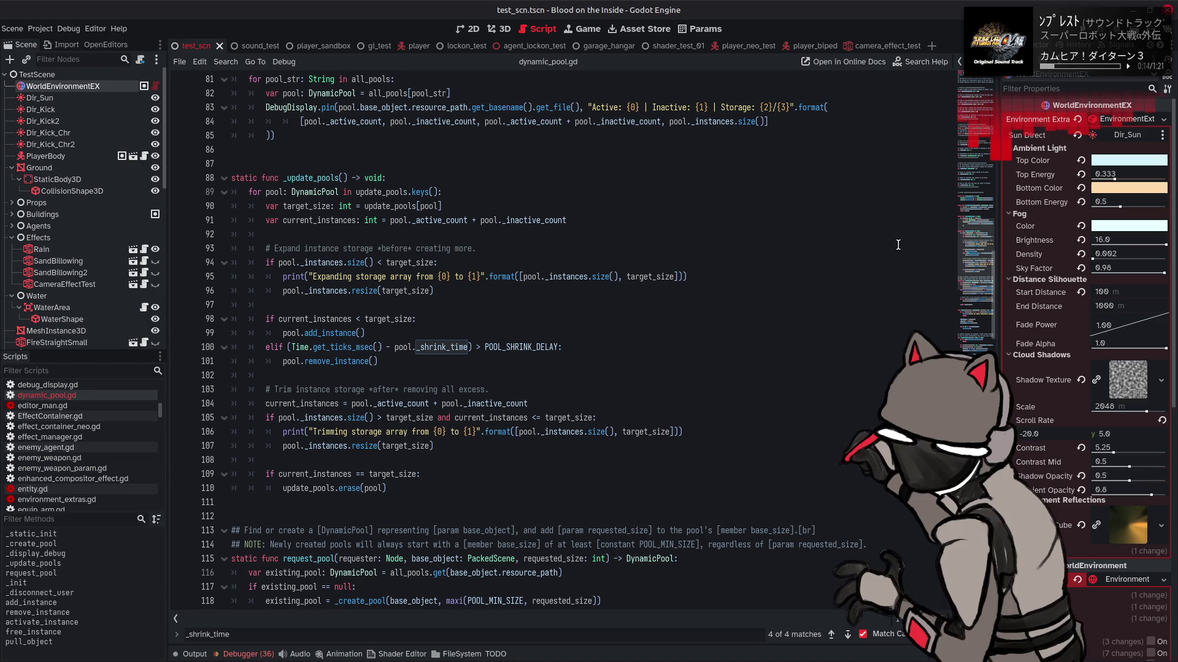
click(975, 491)
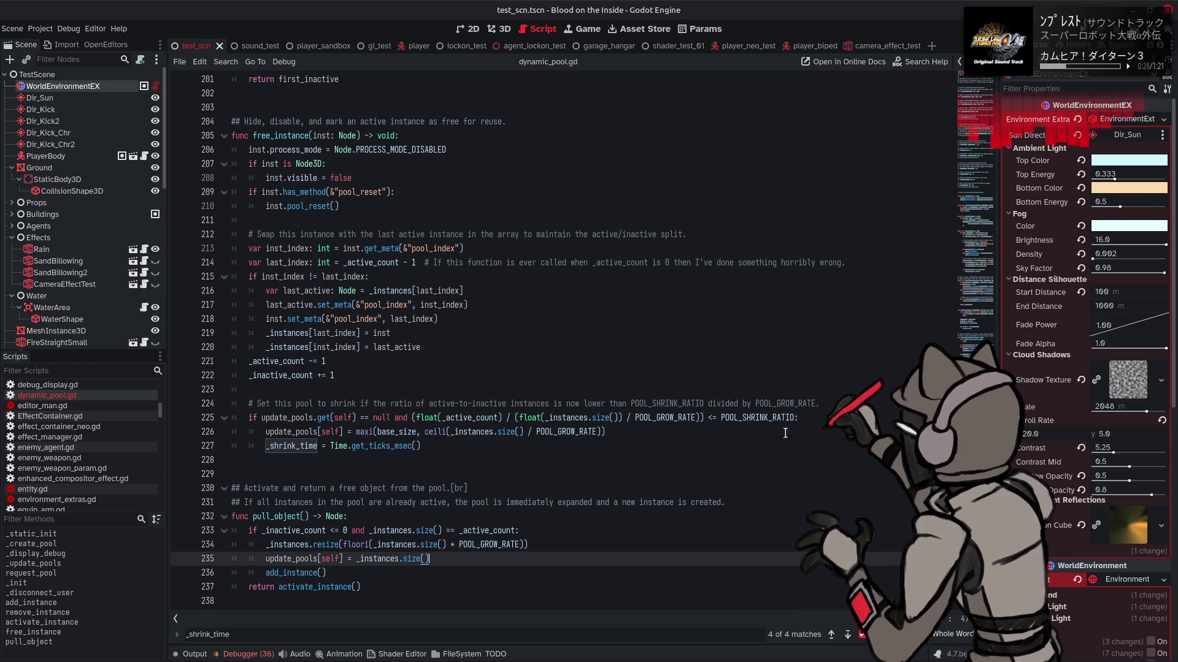
click(821, 404)
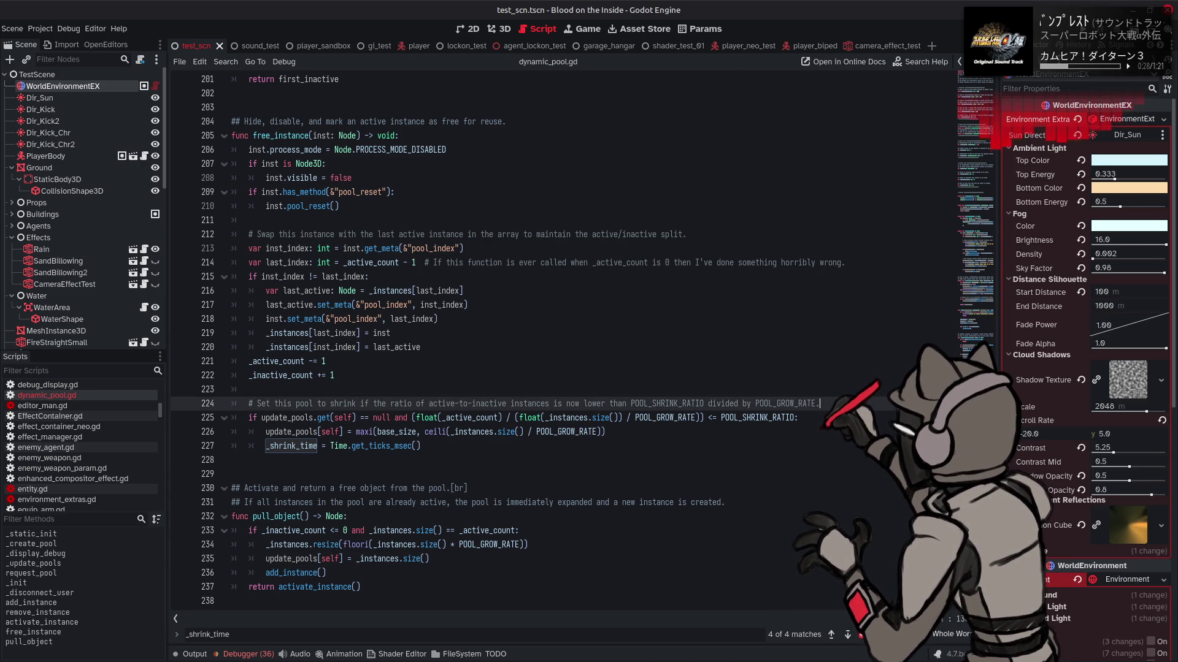
key(Return)
text(pr)
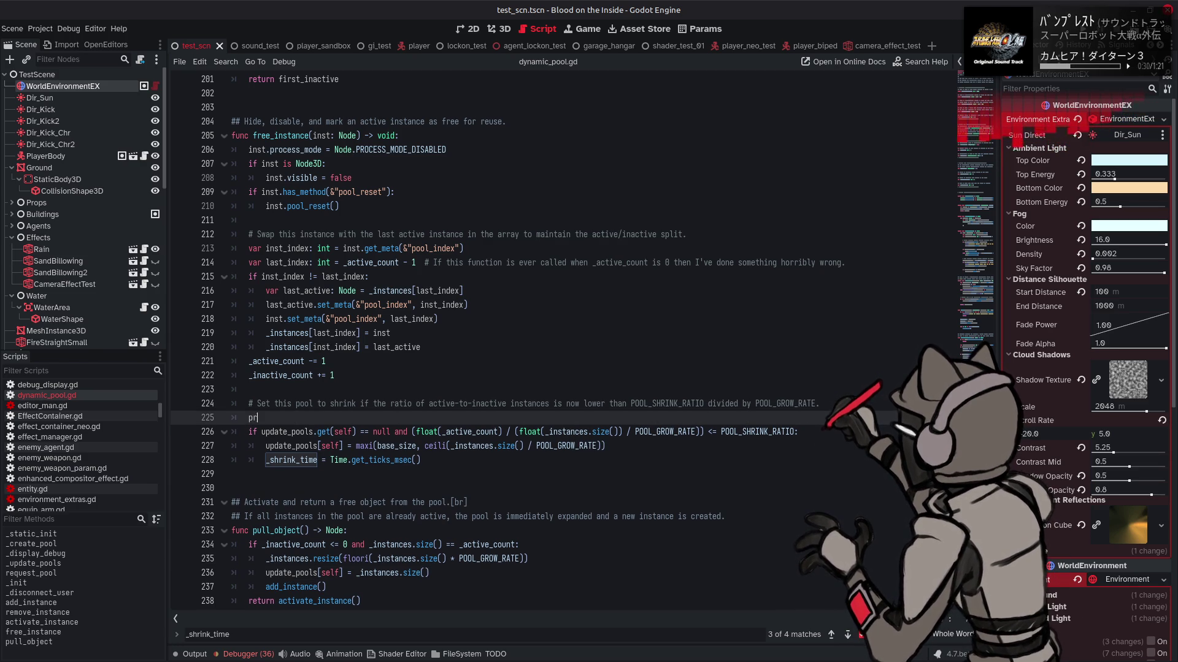
text(int())
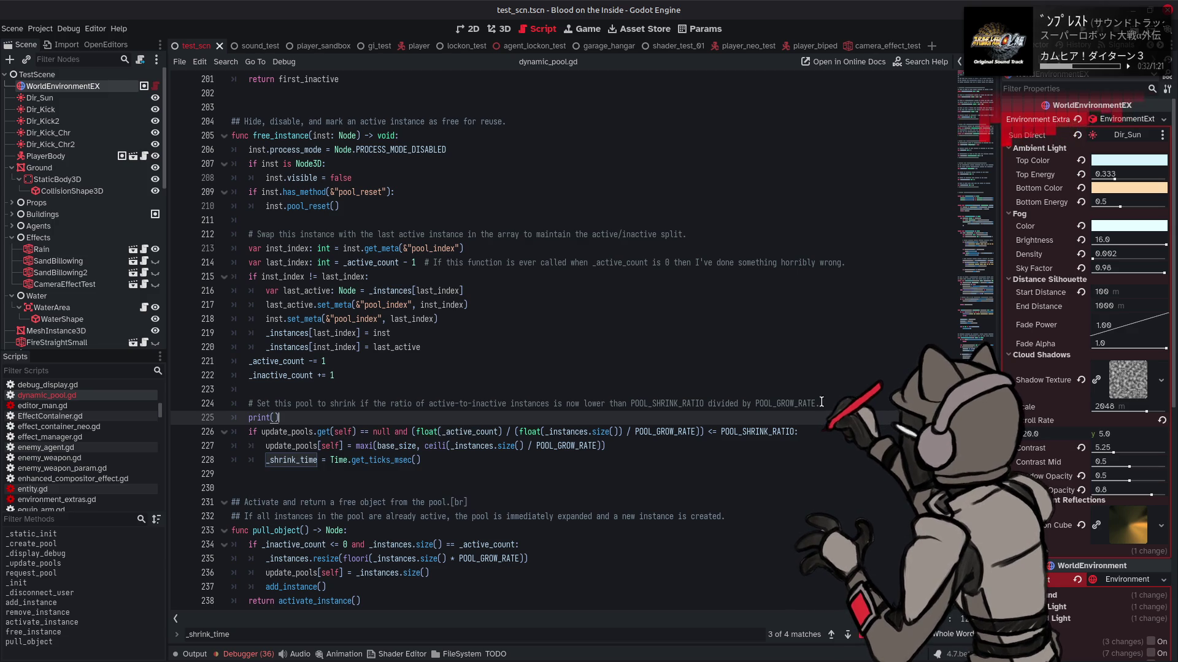
- Copy the active-to-inactive ratio expression from line 226 into a "".format([...]) print call
click(415, 431)
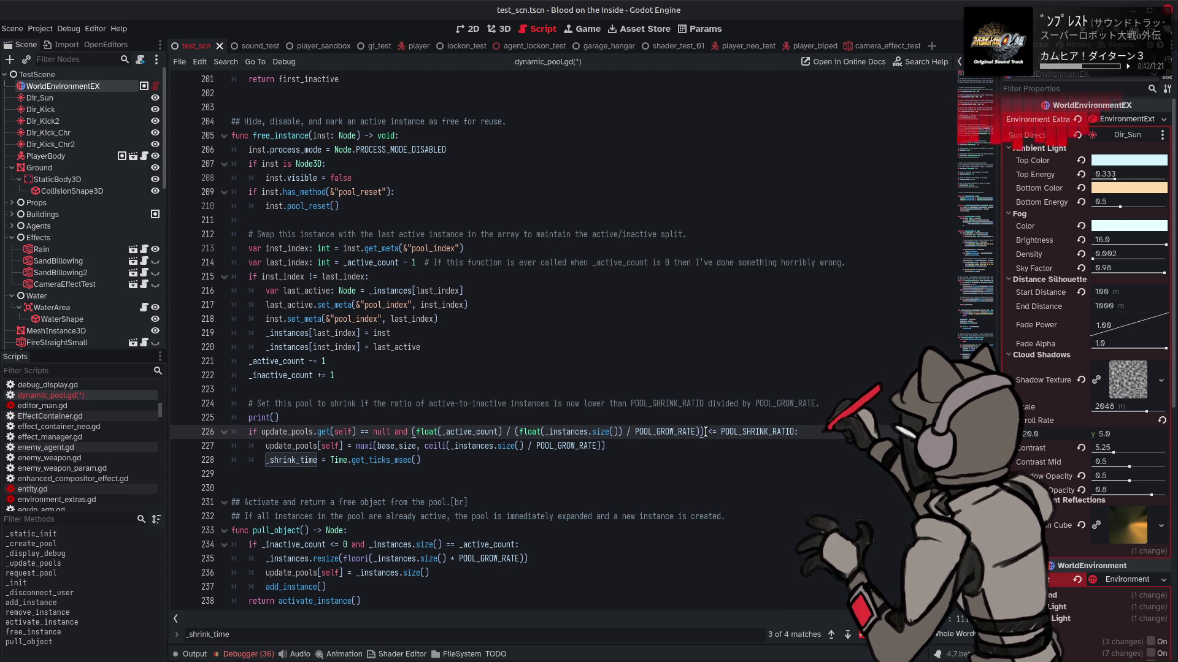
drag(700, 432, 417, 436)
key(ctrl+c)
click(279, 418)
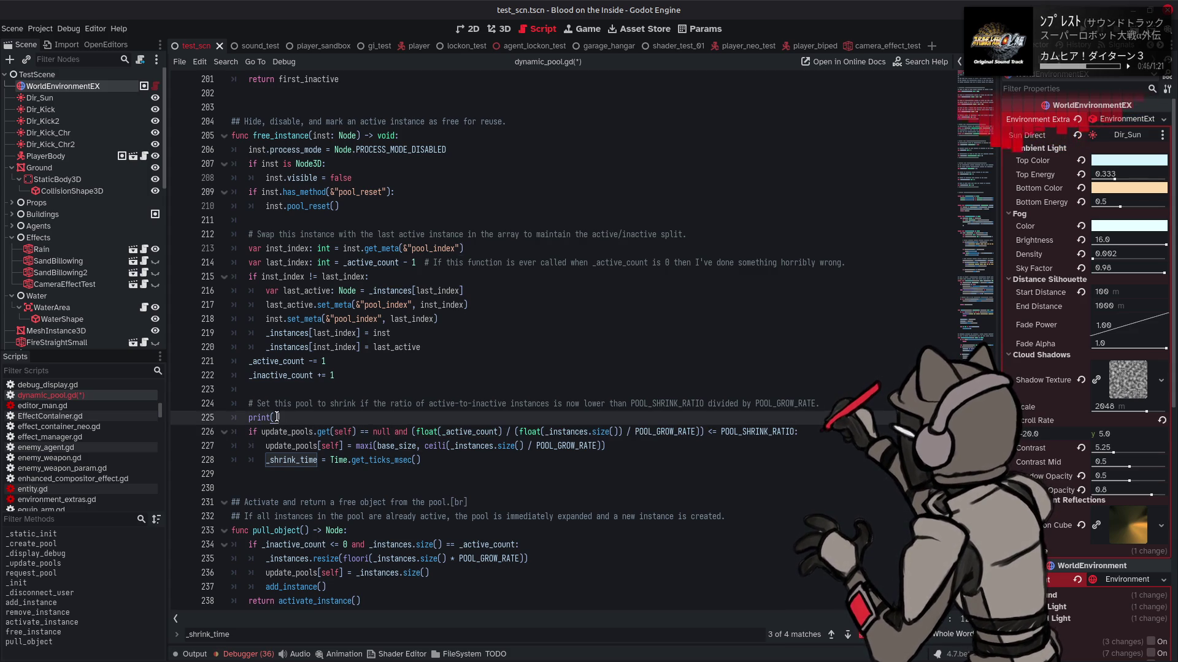
text("".form)
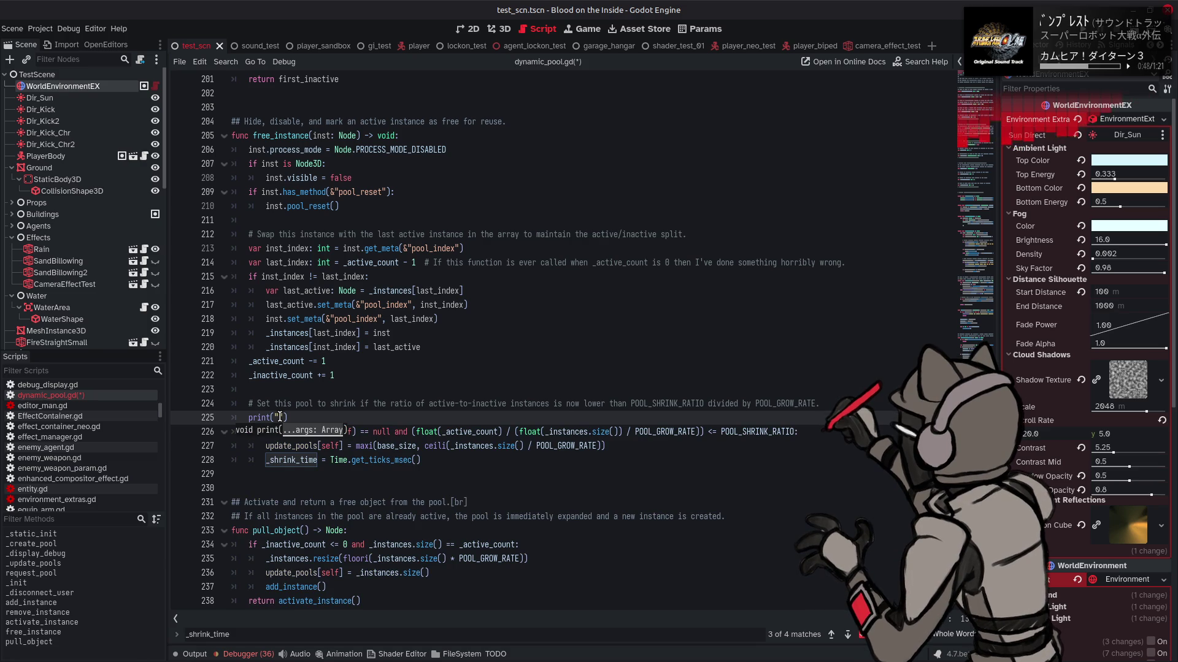
text(at()
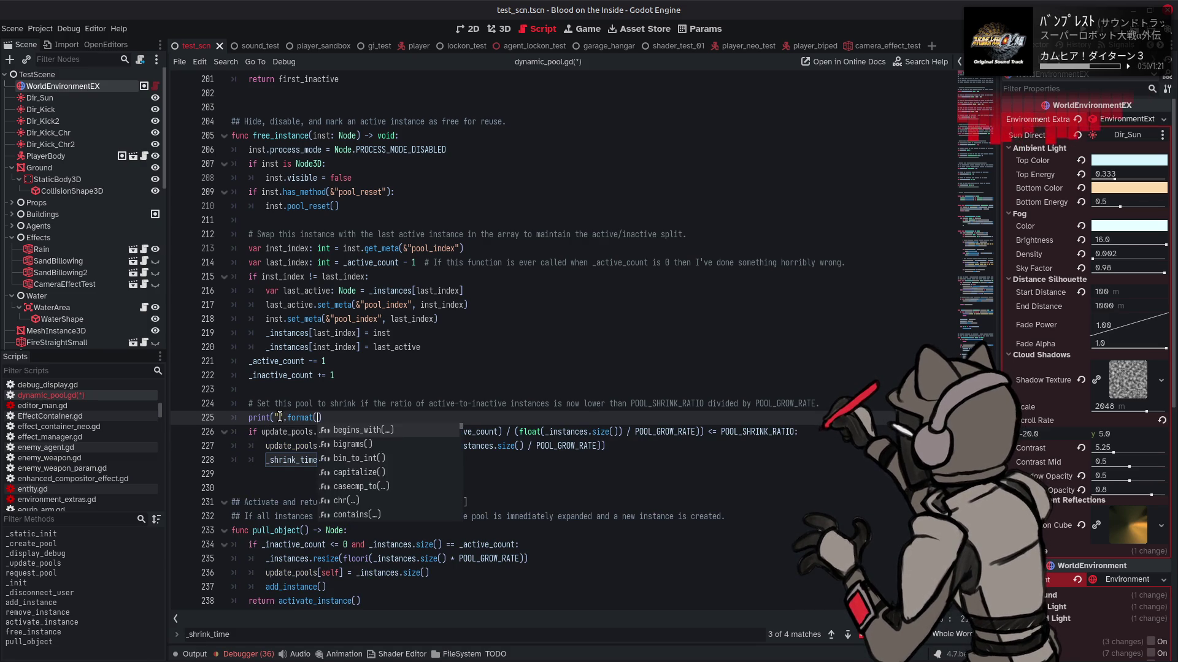
key(Return)
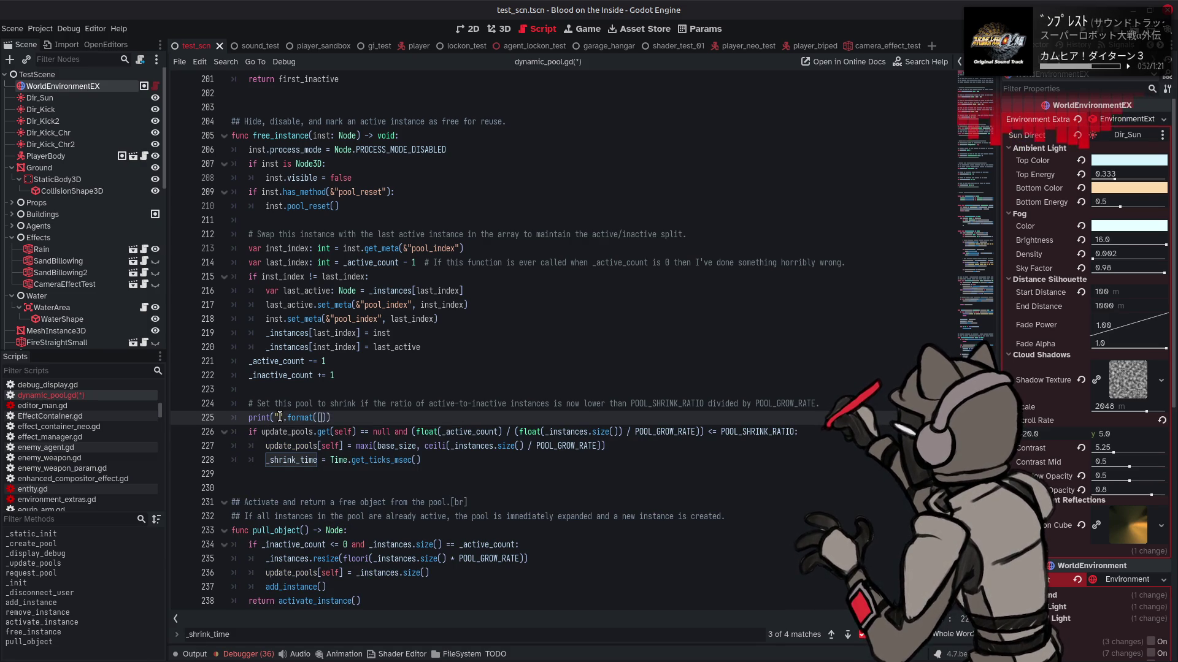
text([)
key(ctrl+v)
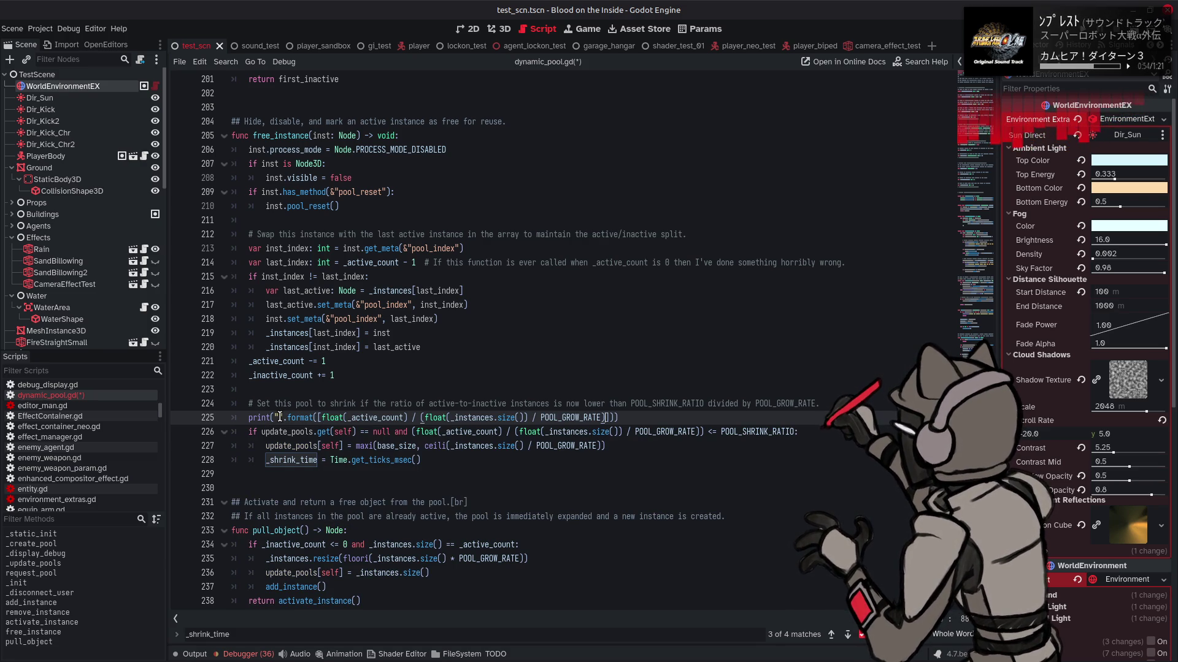
text(),)
- Replace the format wrapper so line 225 prints the bare ratio, then save the script
double_click(744, 432)
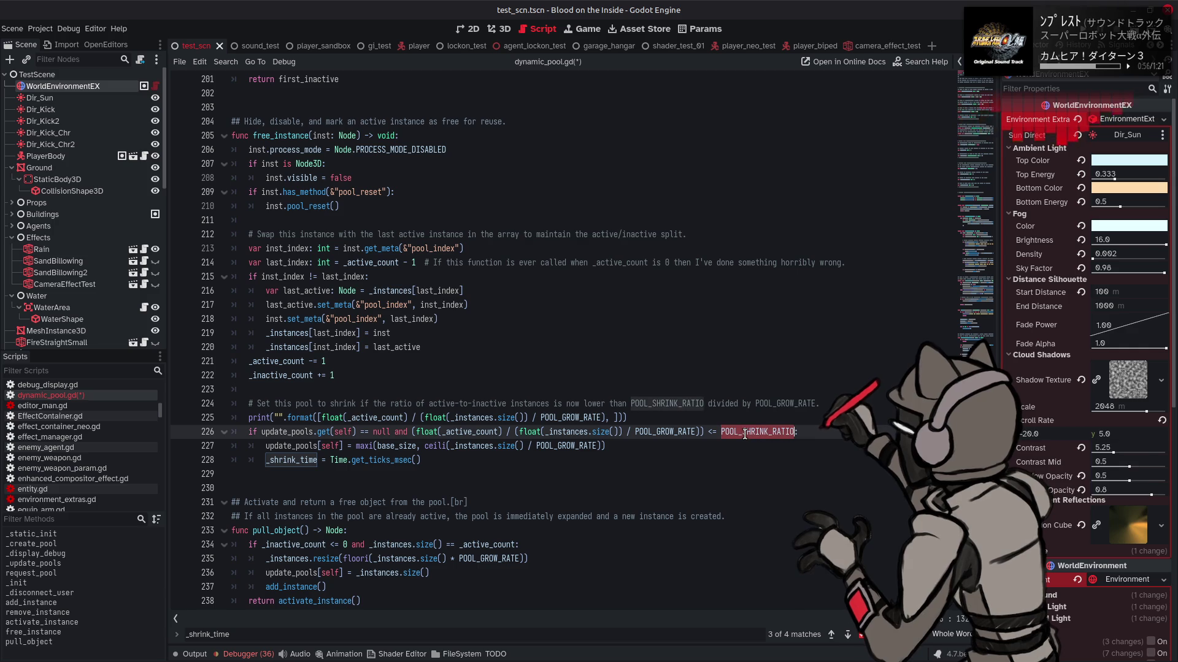
click(615, 417)
key(BackSpace)
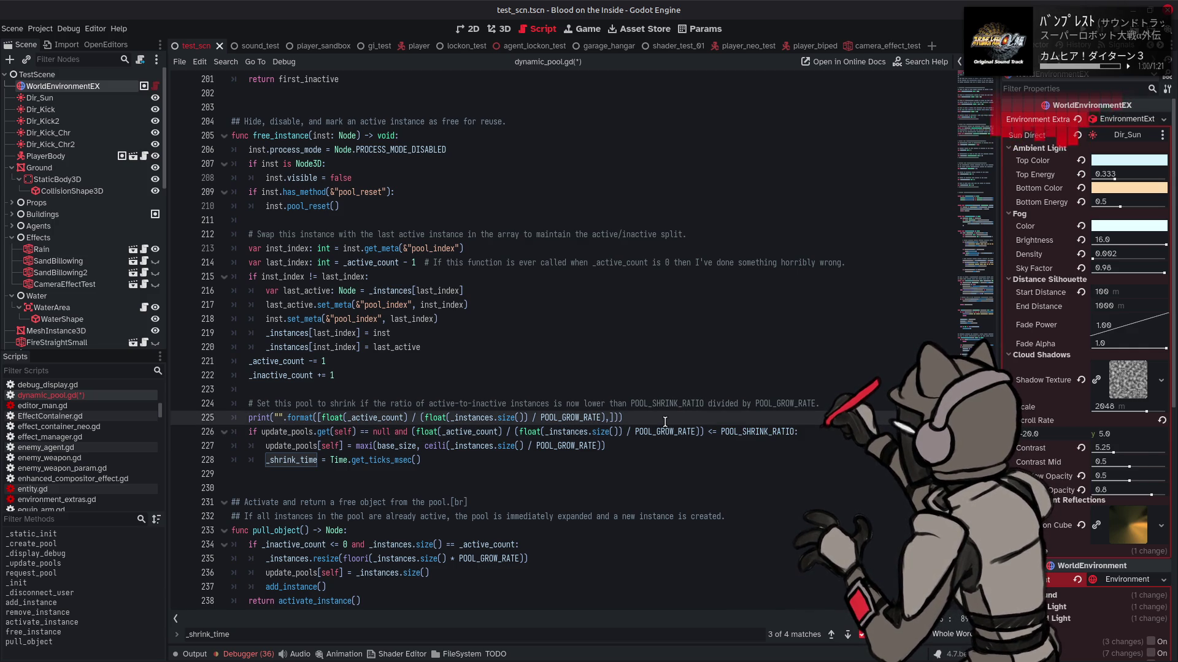
key(BackSpace)
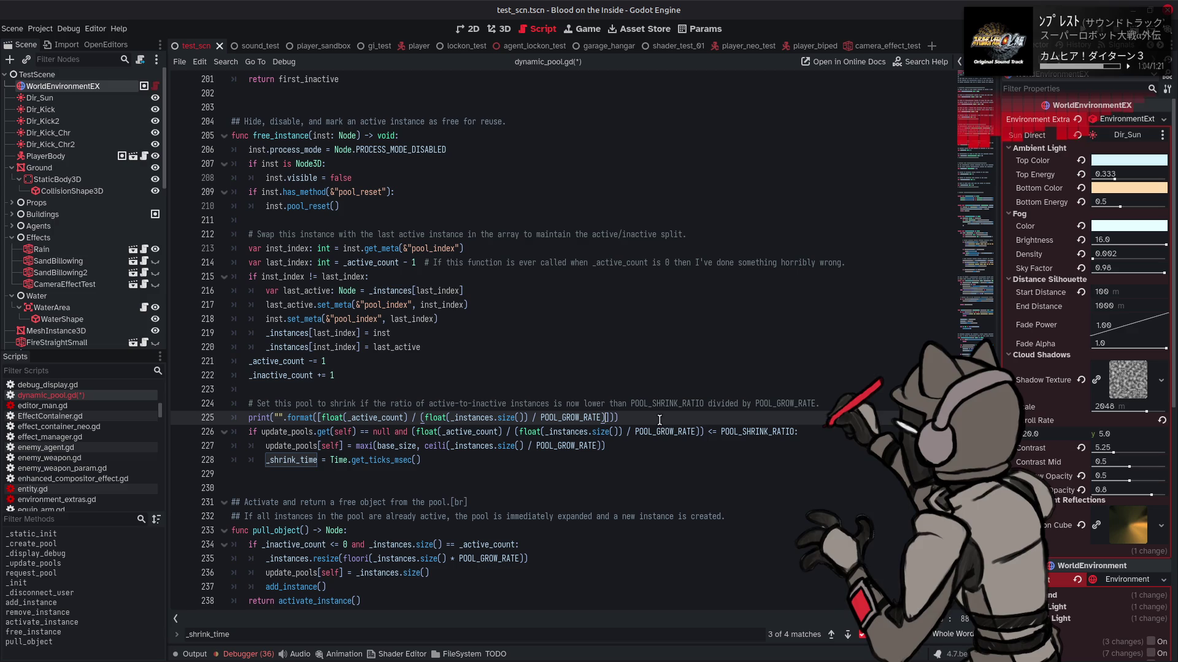
drag(605, 418, 339, 418)
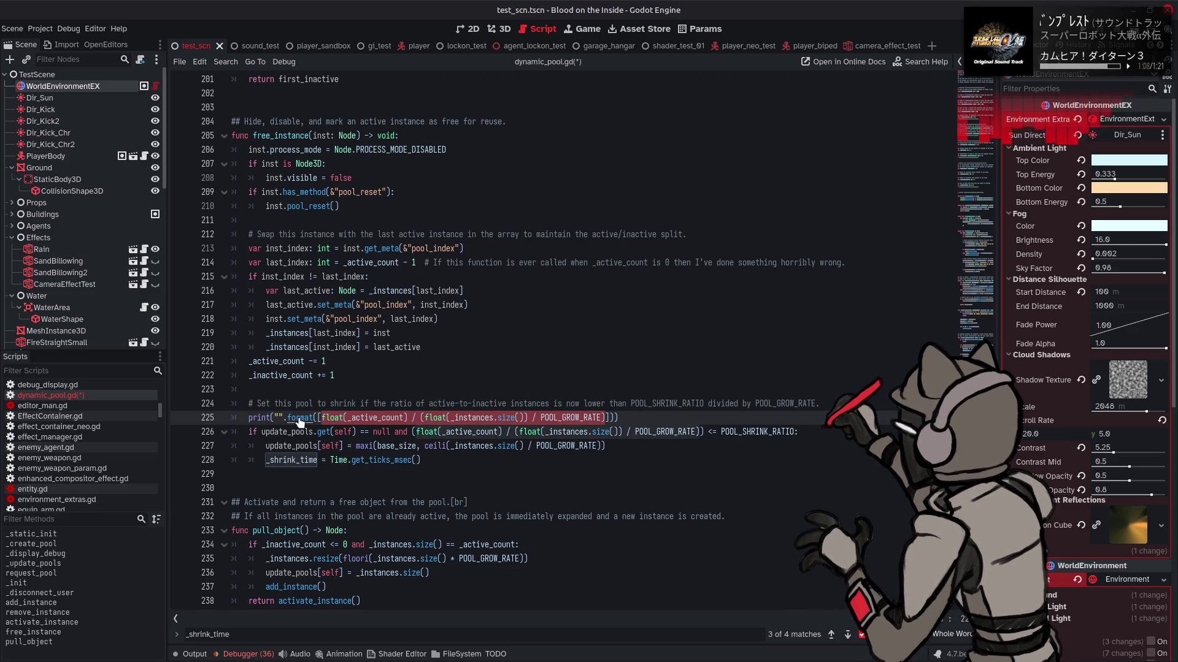
drag(248, 417, 590, 408)
key(ctrl+z)
key(ctrl+z)
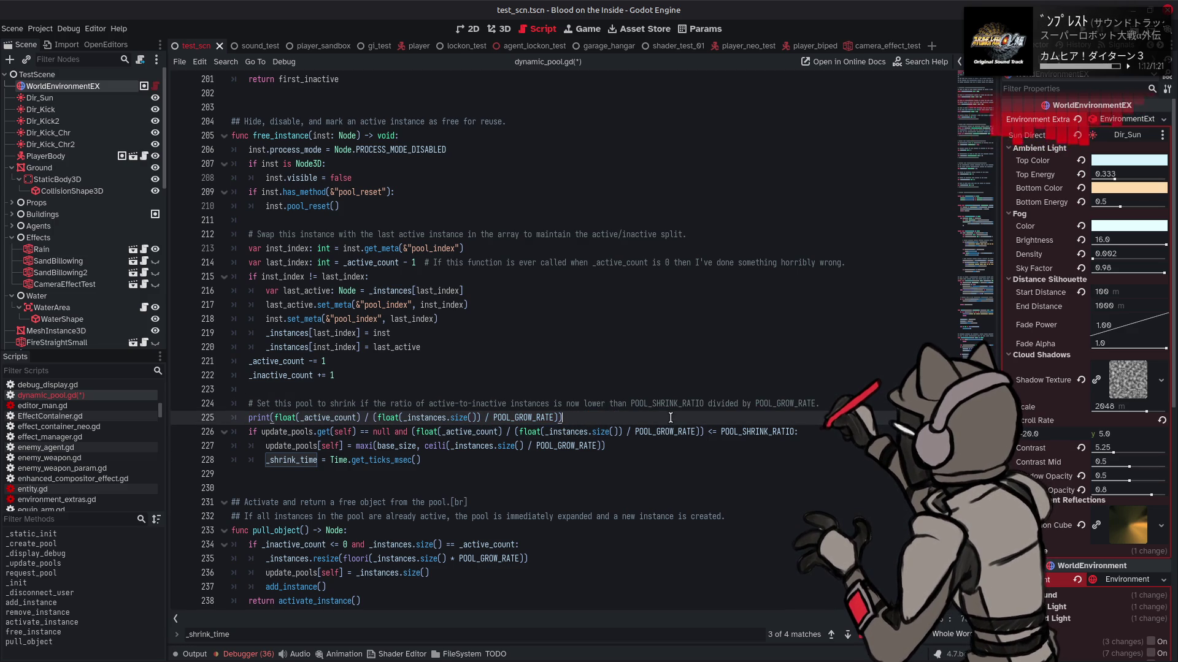
key(ctrl+s)
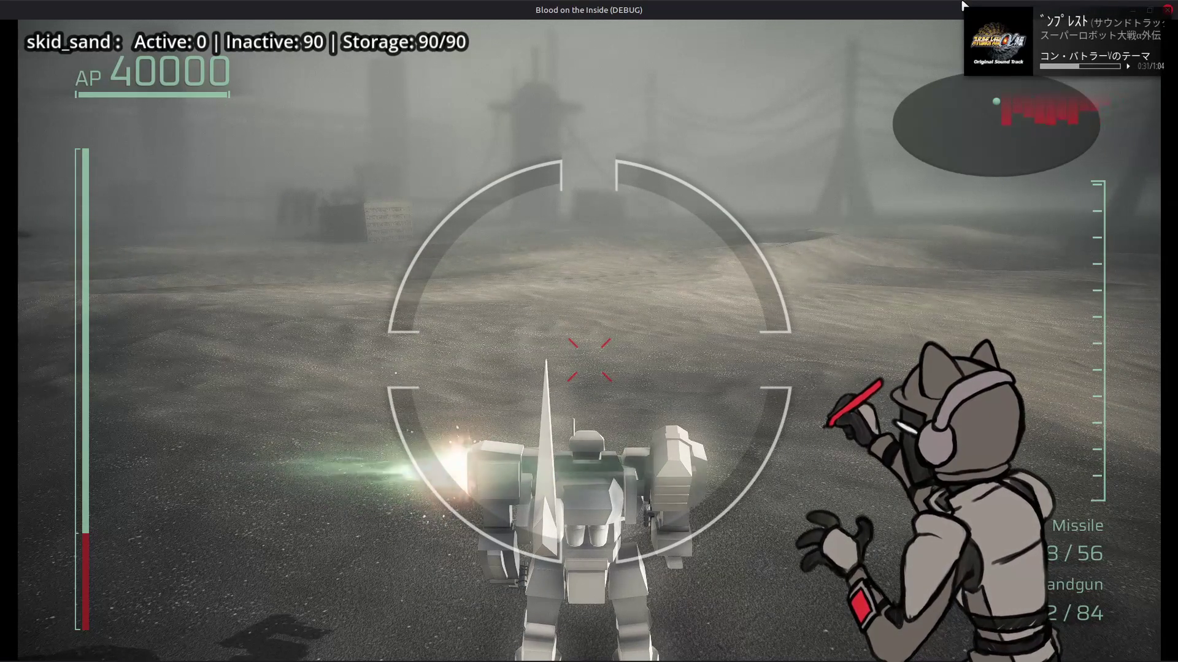
click(1167, 10)
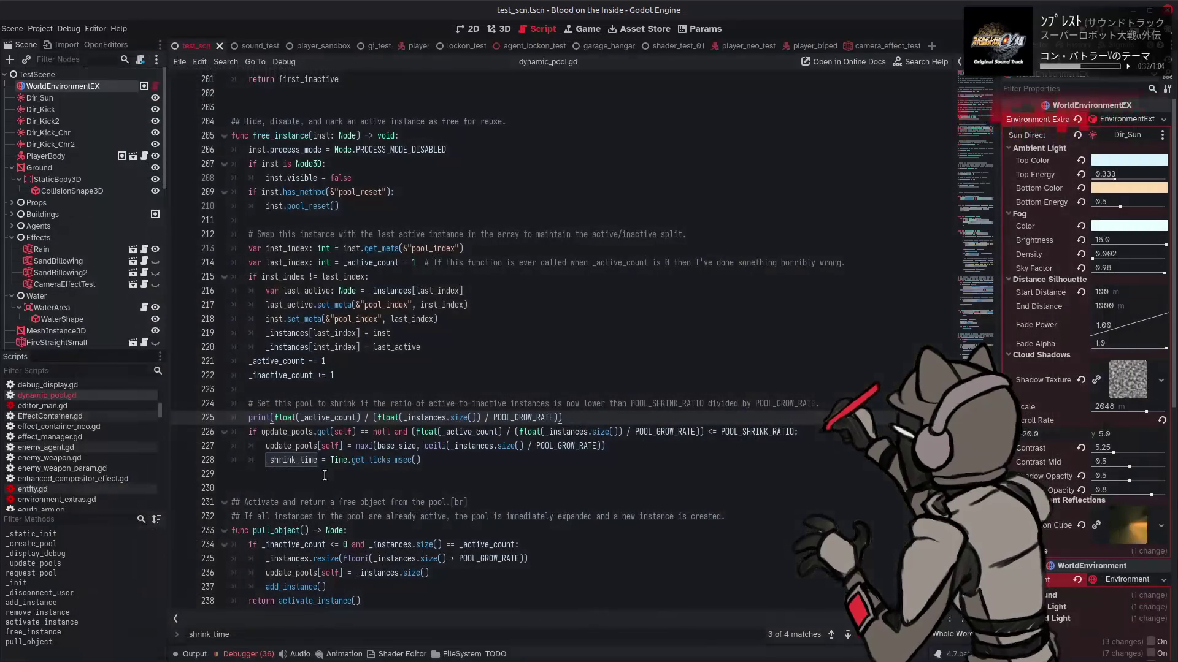
click(200, 656)
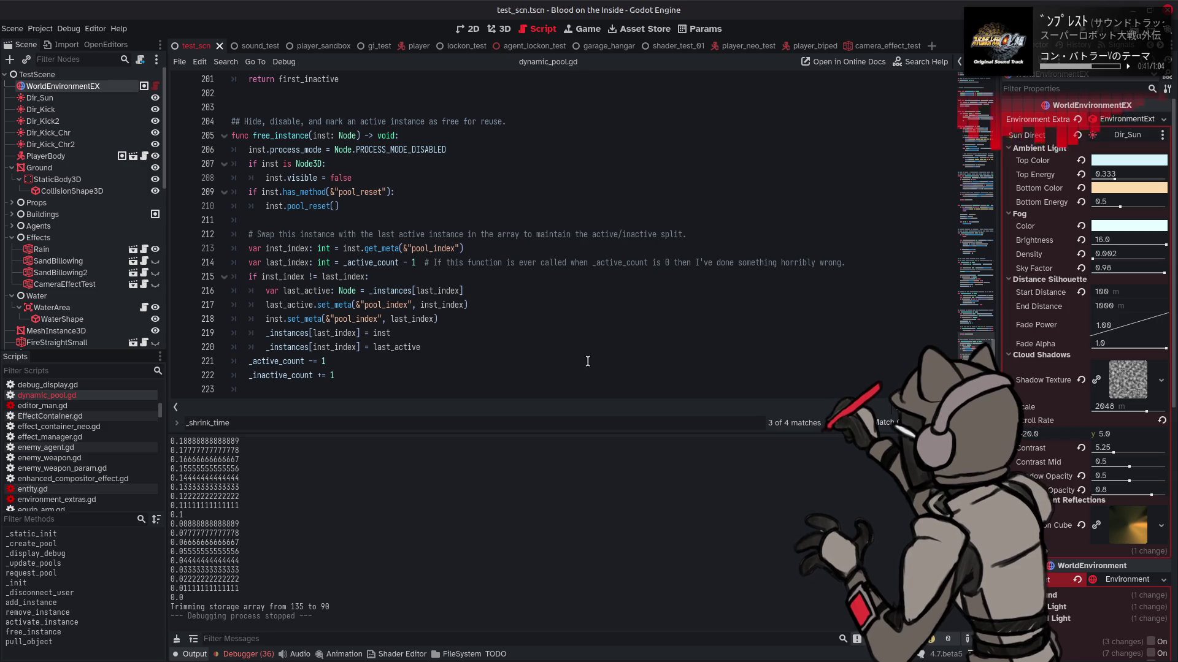
scroll(586, 343, down, 5)
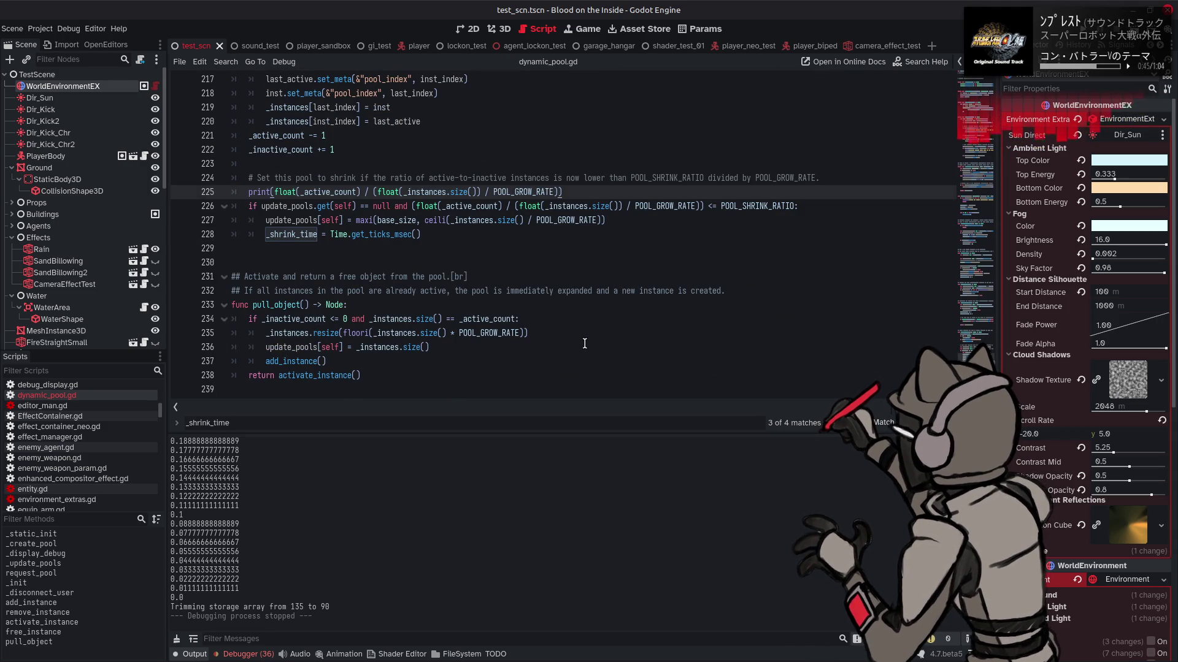
scroll(584, 344, up, 3)
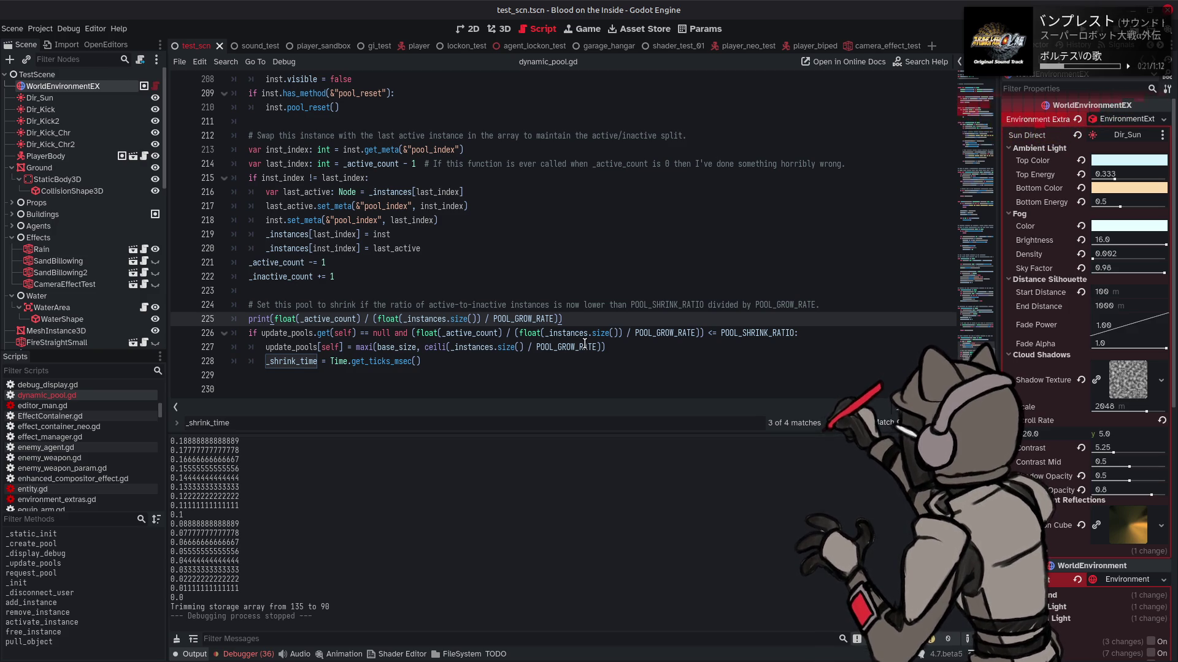
scroll(267, 246, up, 5)
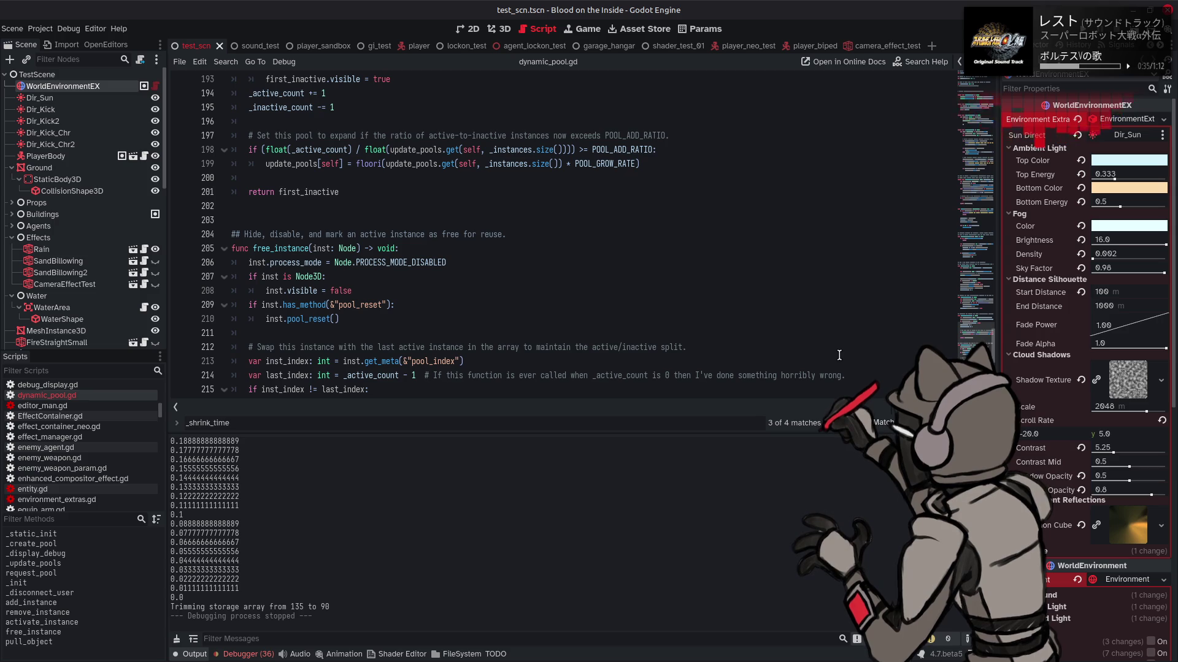
scroll(770, 321, down, 1)
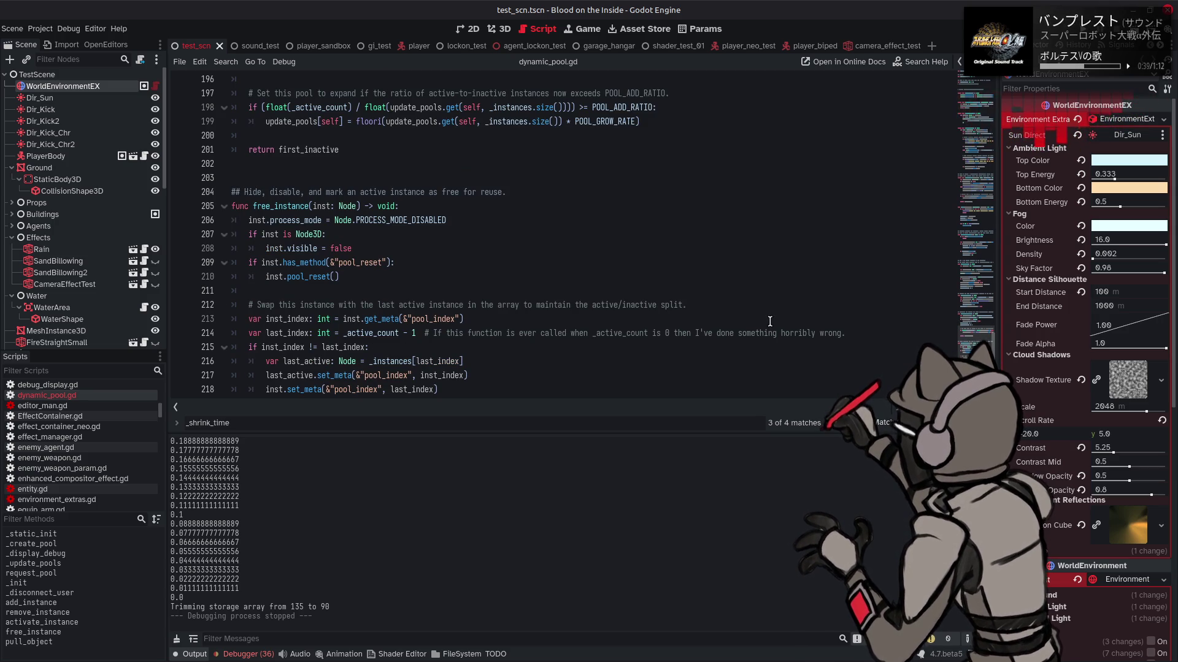
scroll(770, 322, down, 6)
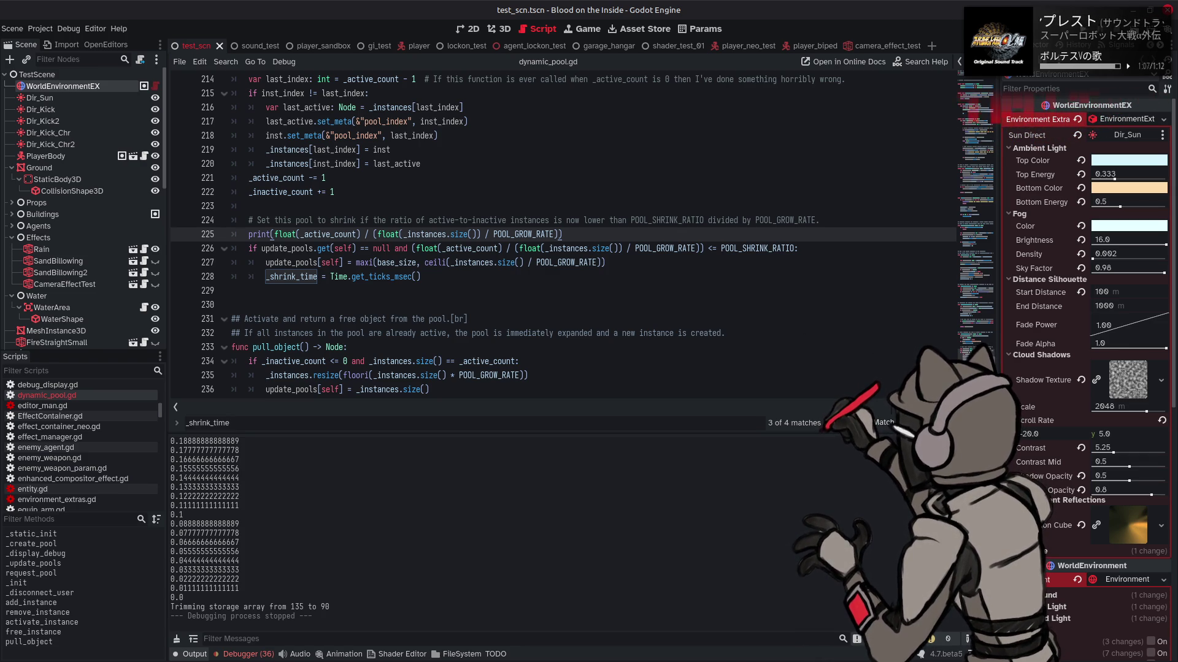
- Dismiss the search results and hide the Output panel so dynamic_pool.gd gets full height
key(Escape)
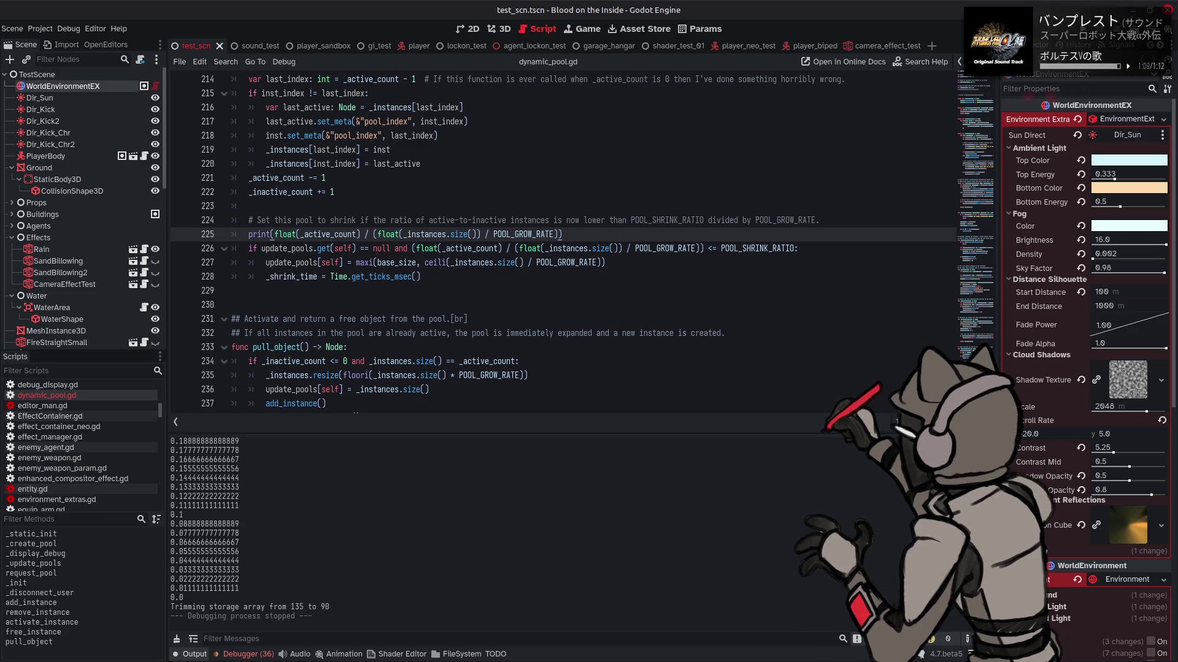
key(ctrl+j)
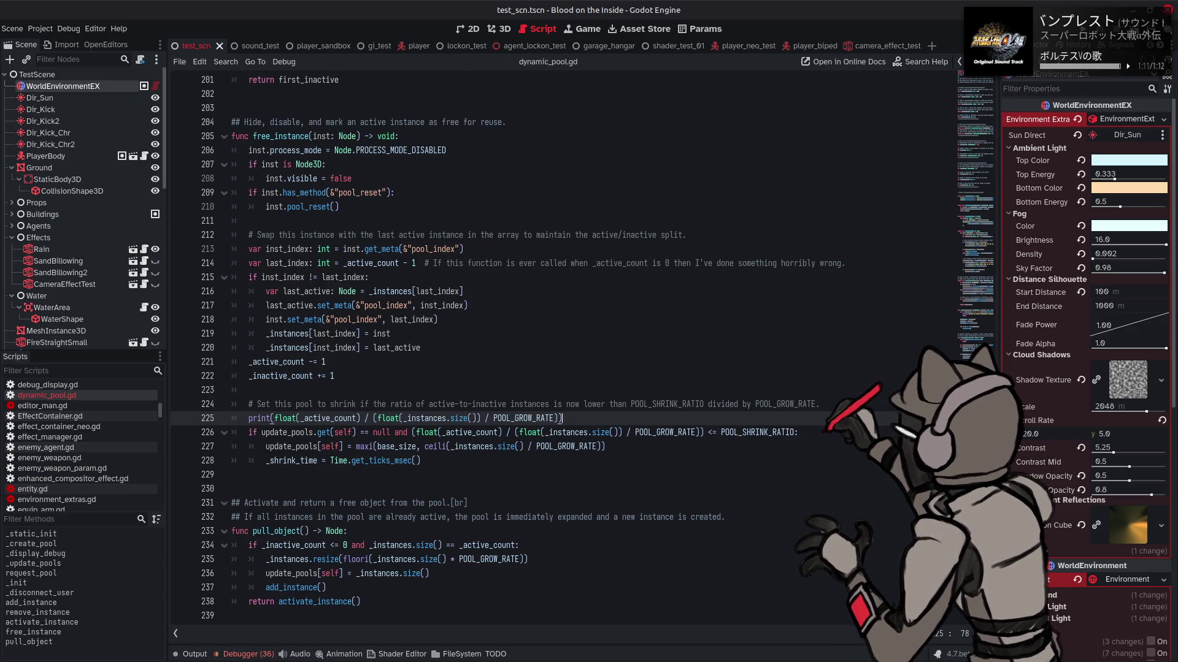
scroll(965, 288, up, 20)
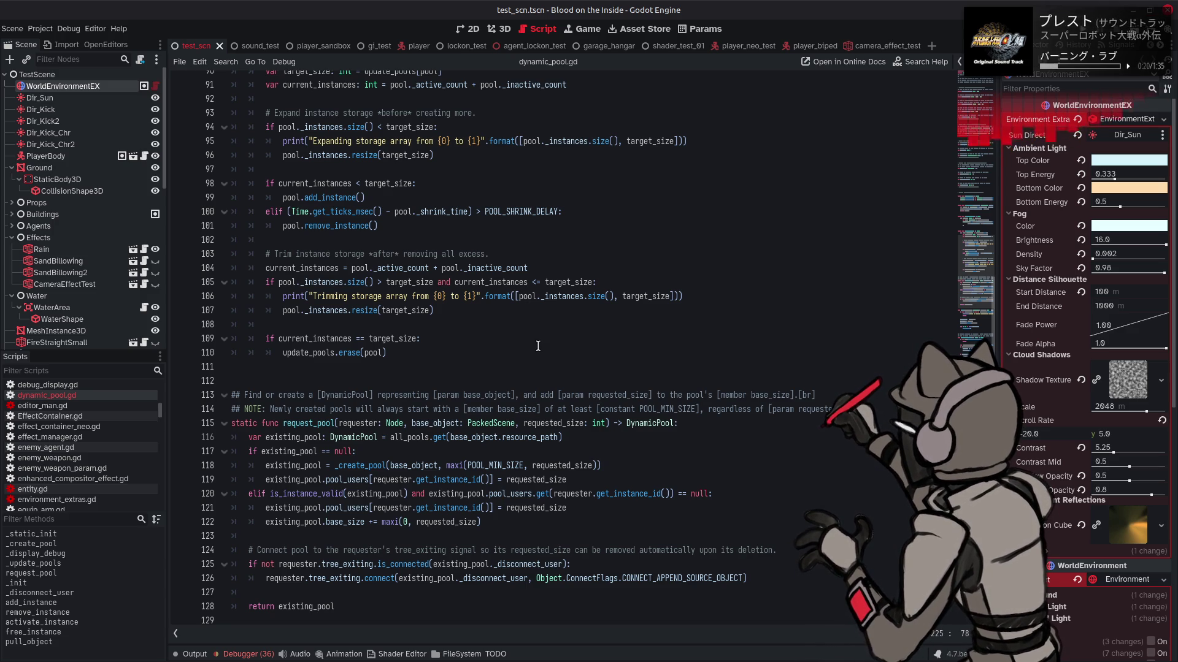
scroll(538, 346, down, 20)
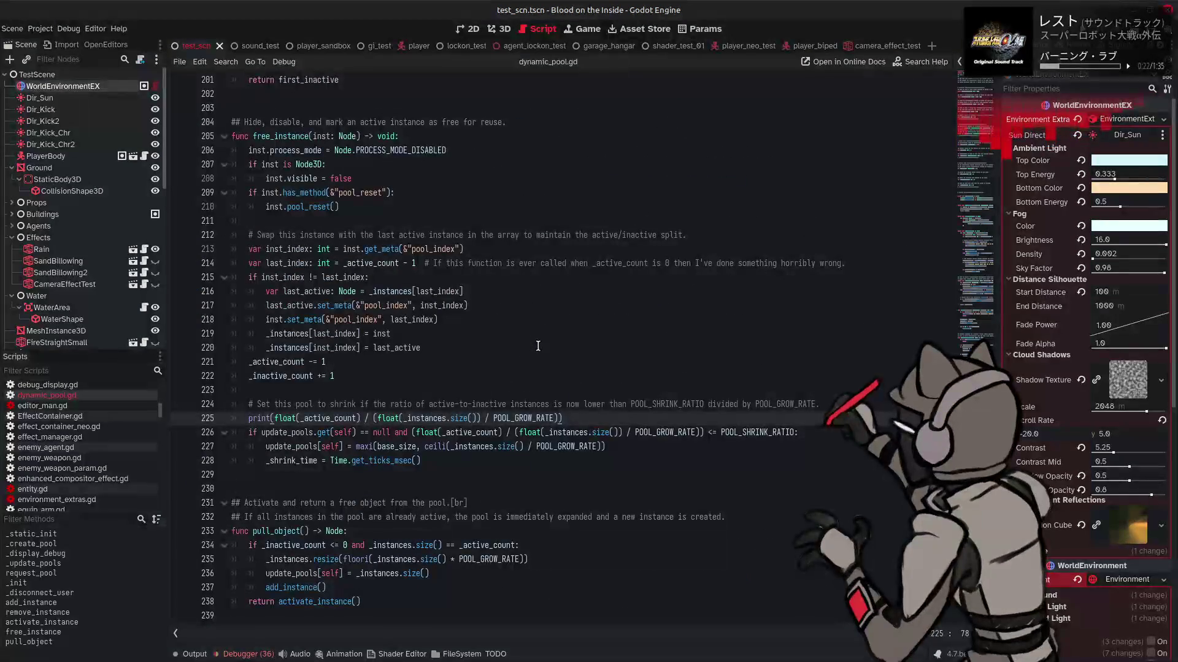
double_click(337, 420)
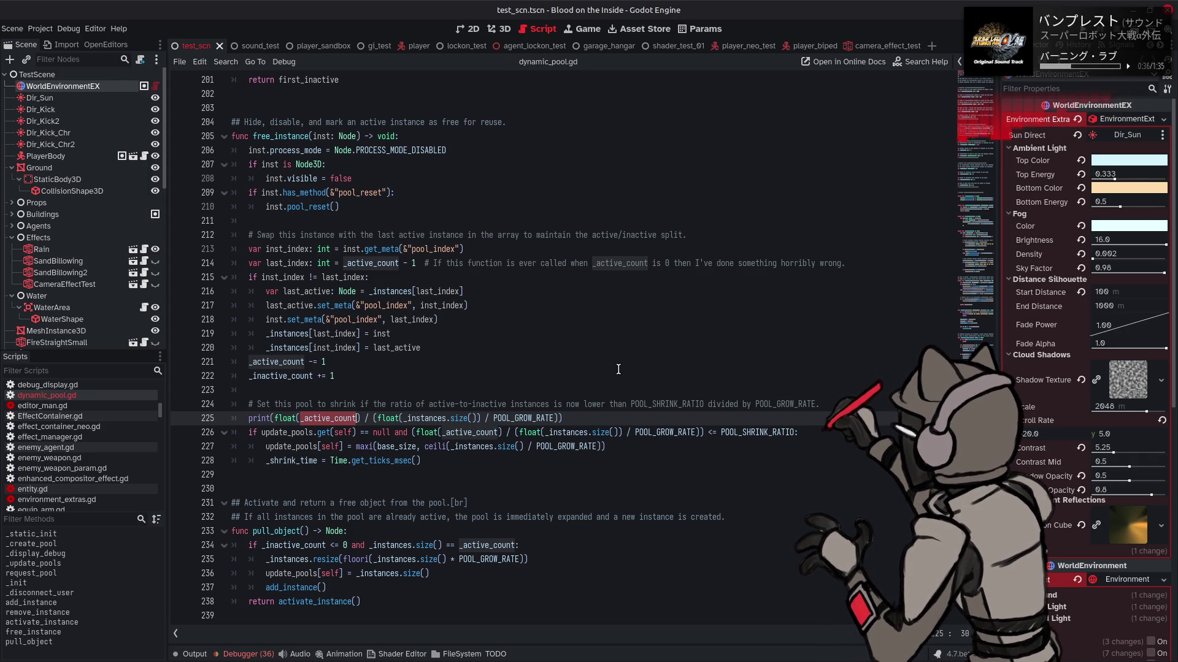
- Search for _active_count and step through each match to its use in remove_instance
key(ctrl+f)
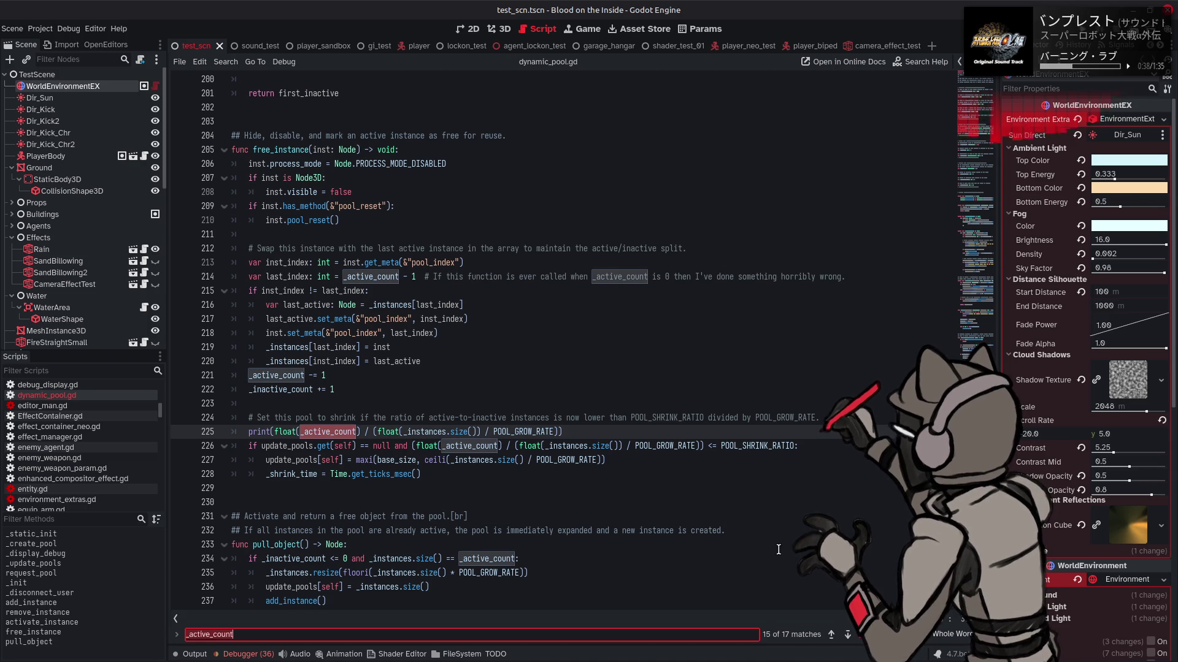
click(850, 636)
click(849, 635)
click(850, 635)
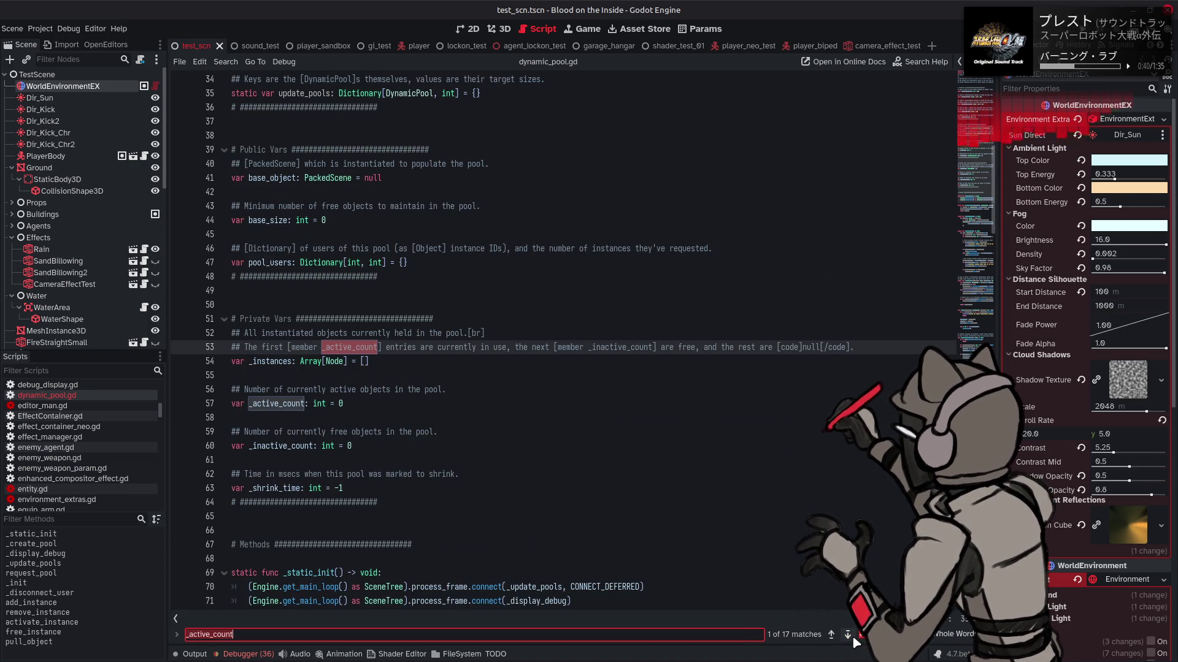
click(851, 636)
click(852, 635)
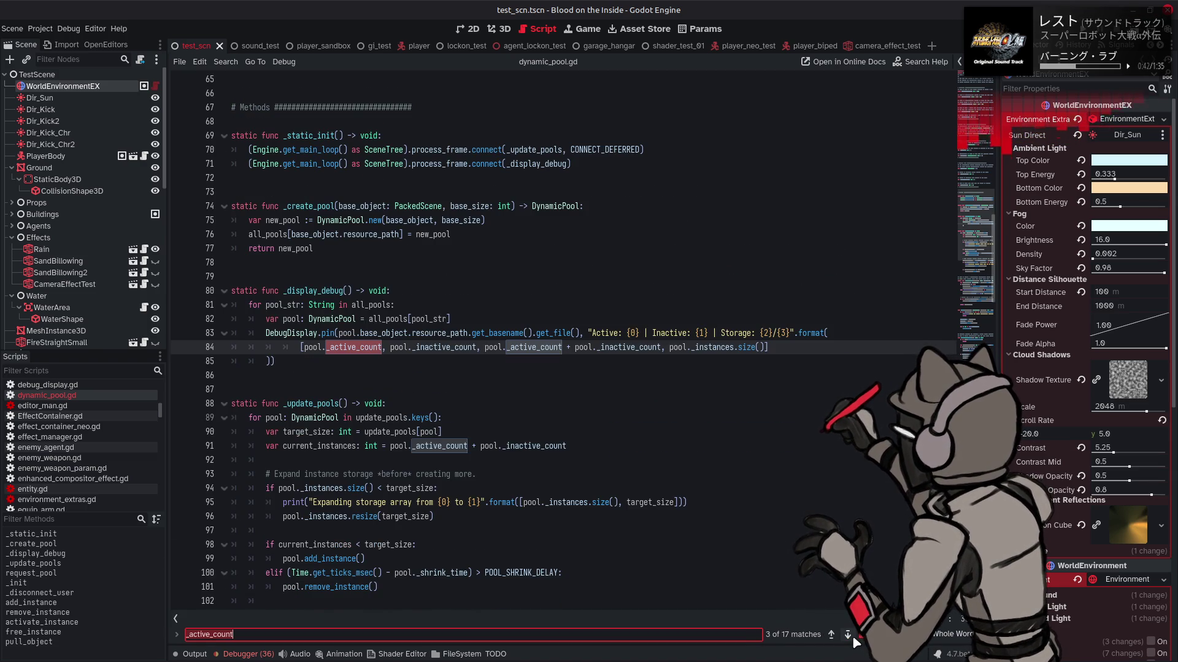
click(852, 635)
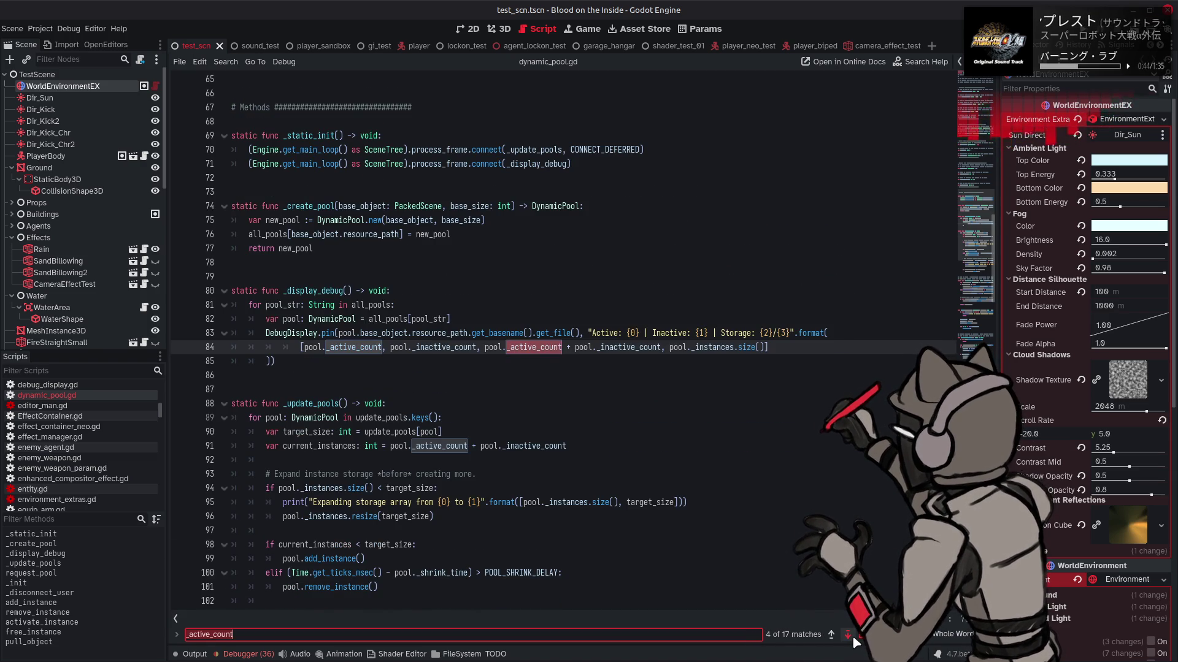
click(852, 635)
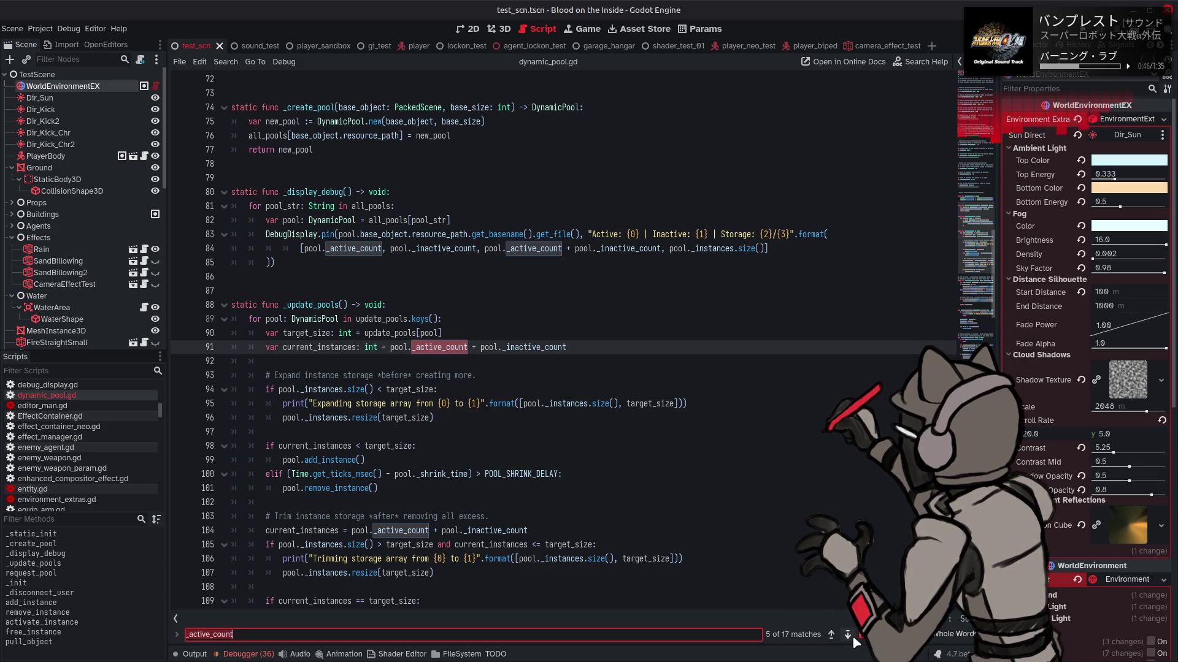
click(852, 635)
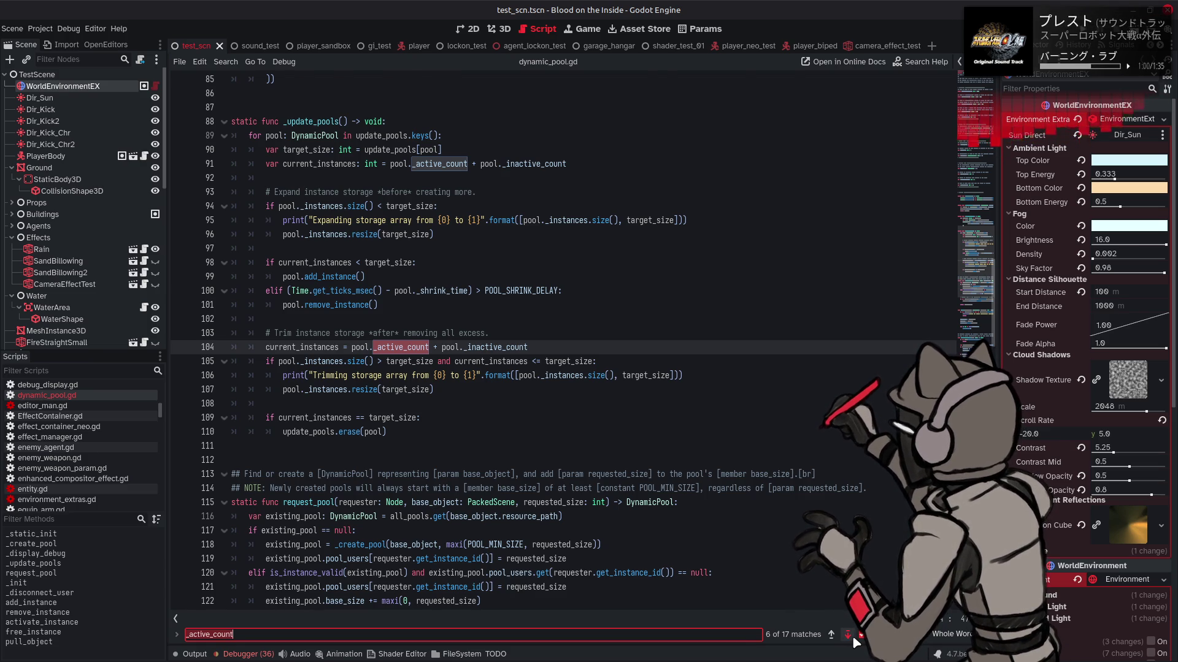
click(852, 636)
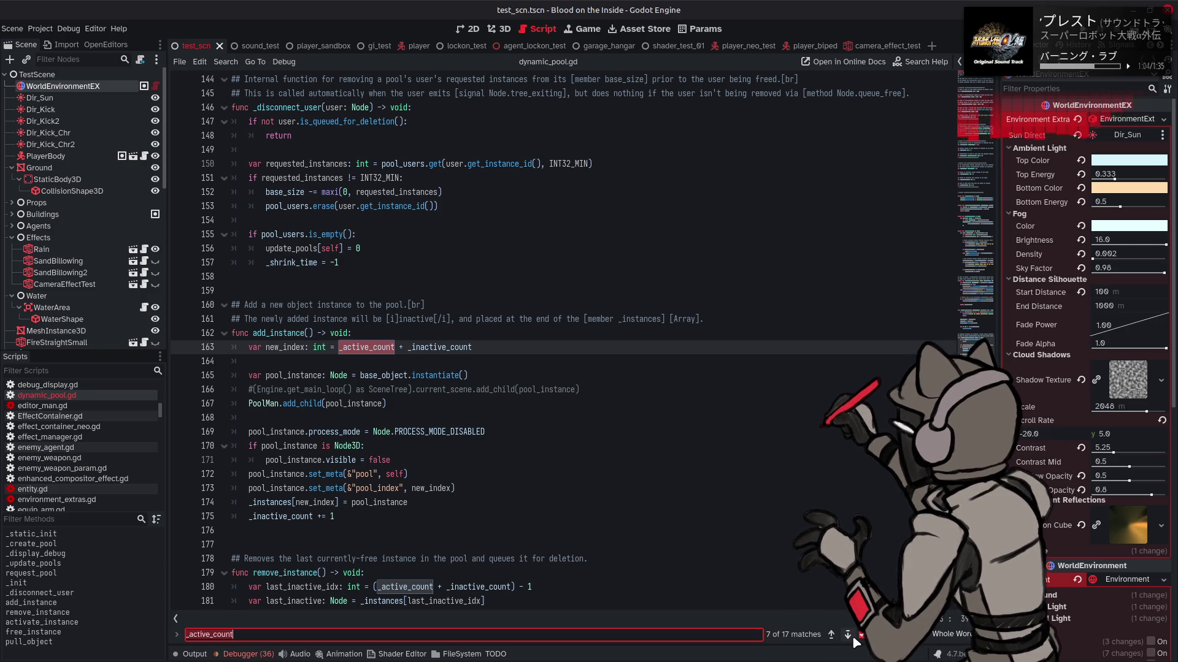
click(852, 635)
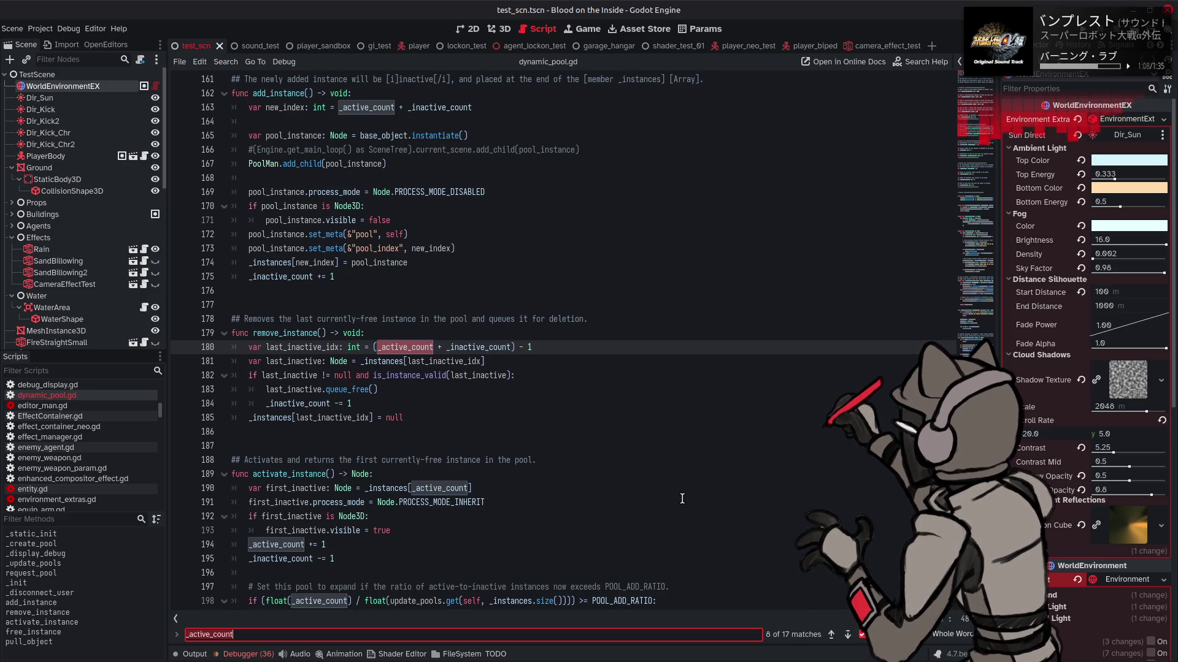
scroll(682, 498, down, 3)
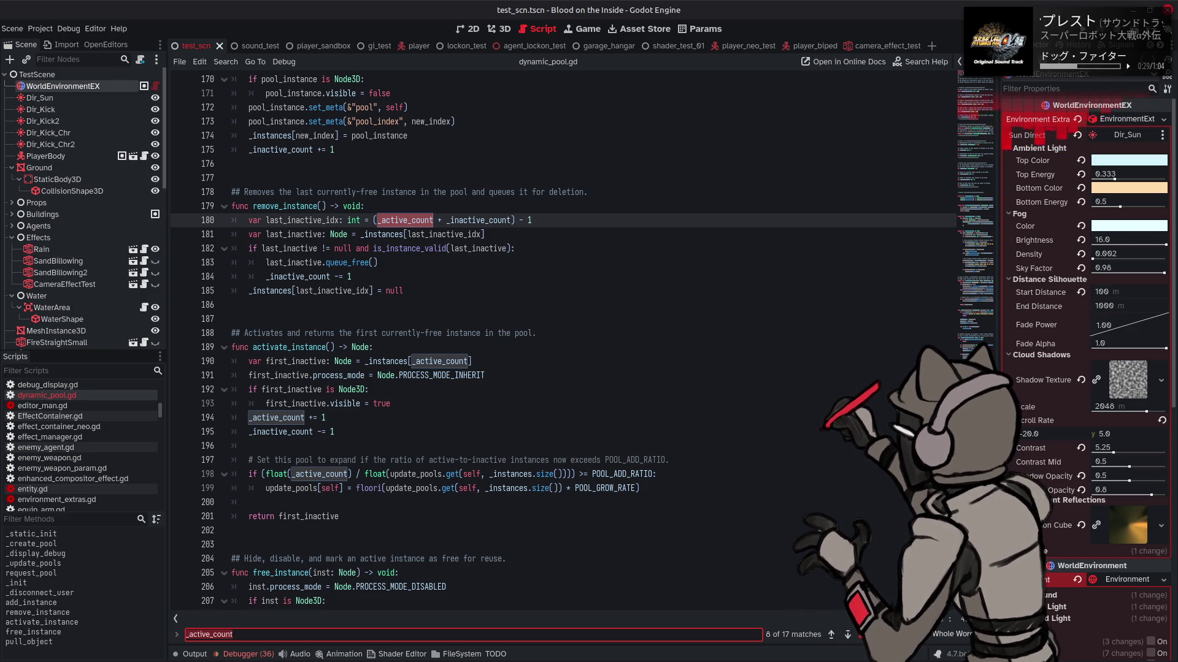
scroll(565, 337, down, 3)
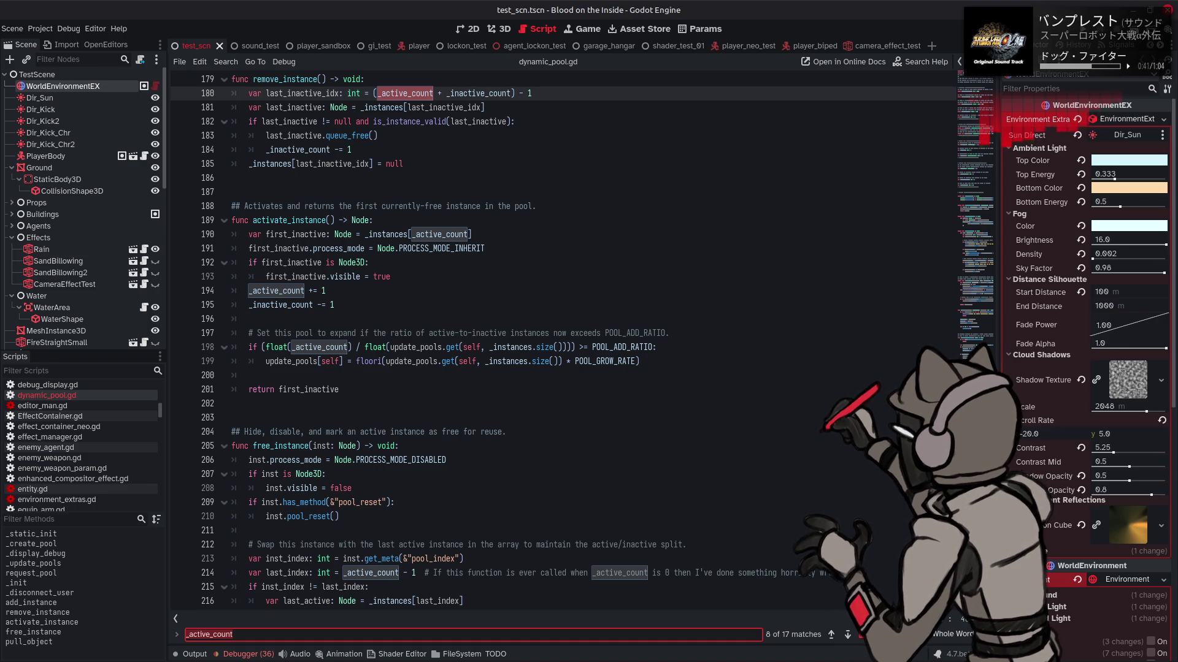
click(955, 186)
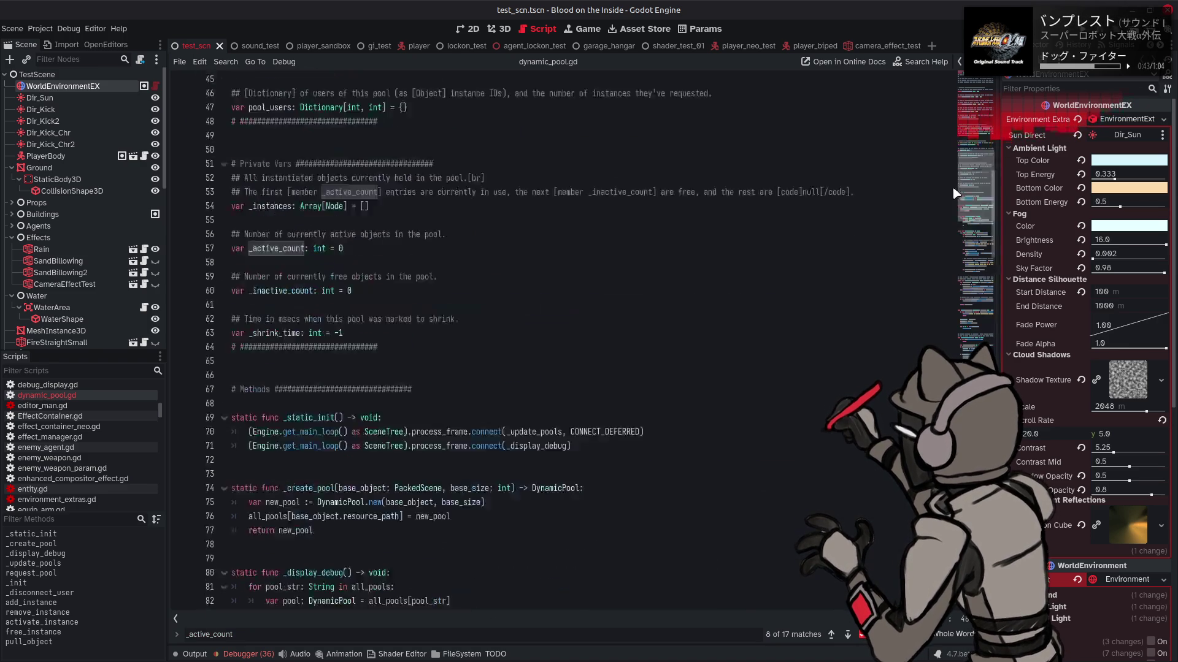
drag(955, 186, 950, 260)
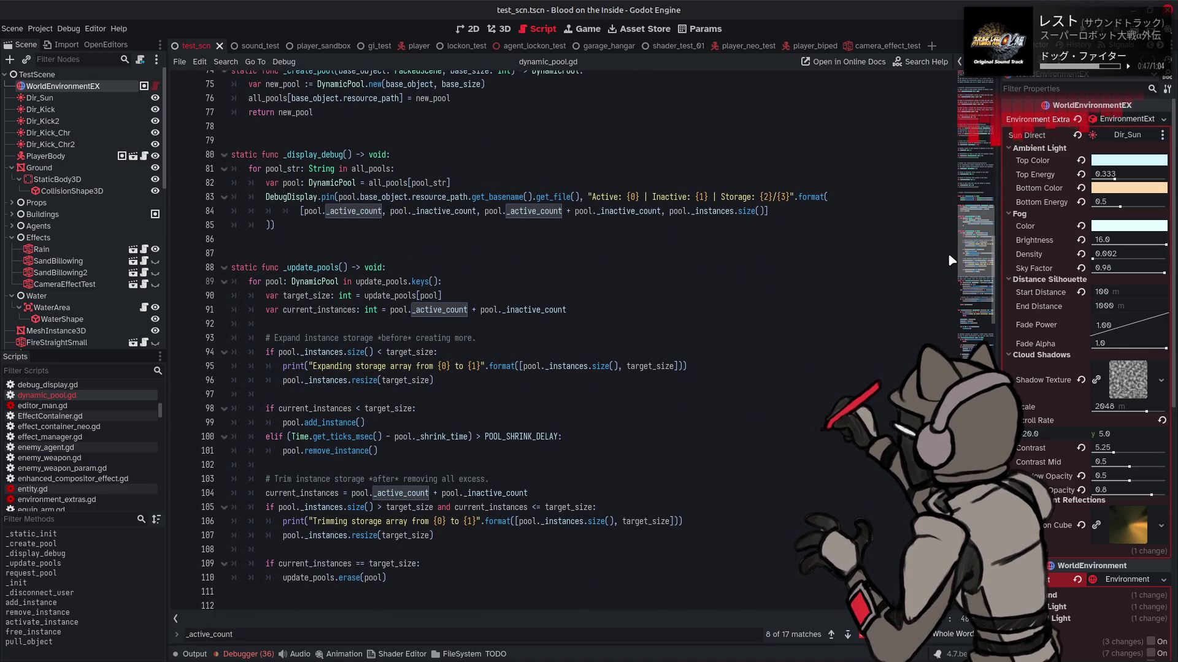
drag(950, 260, 948, 258)
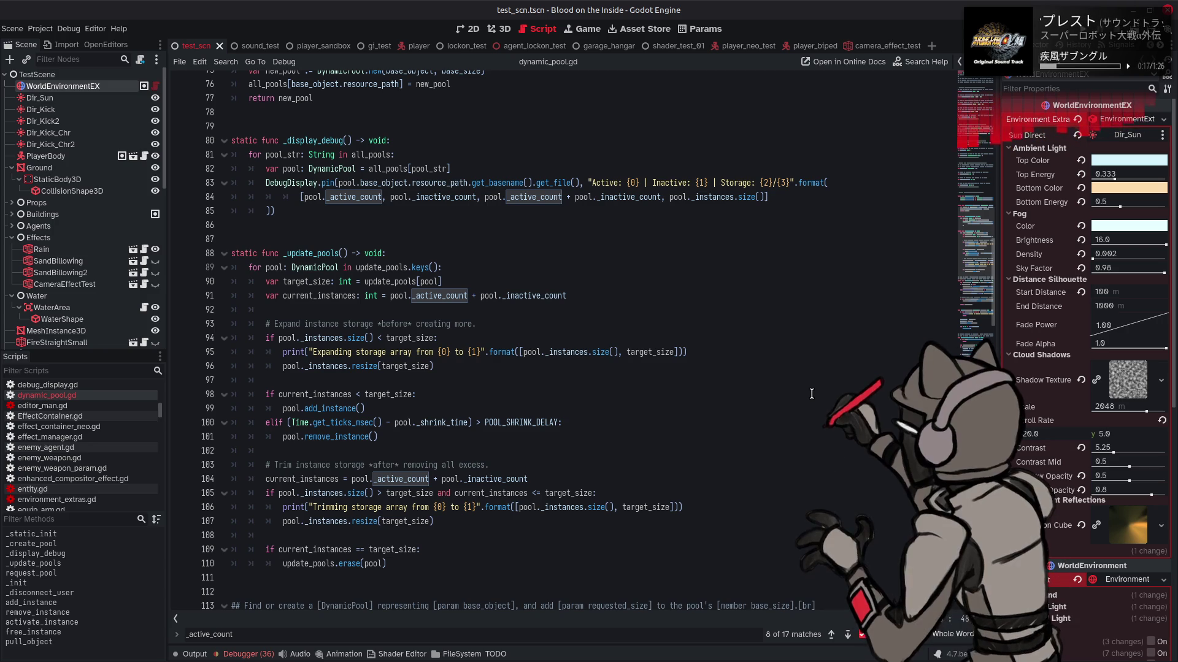
- Close the _active_count search and select the final current_instances == target_size check
key(Escape)
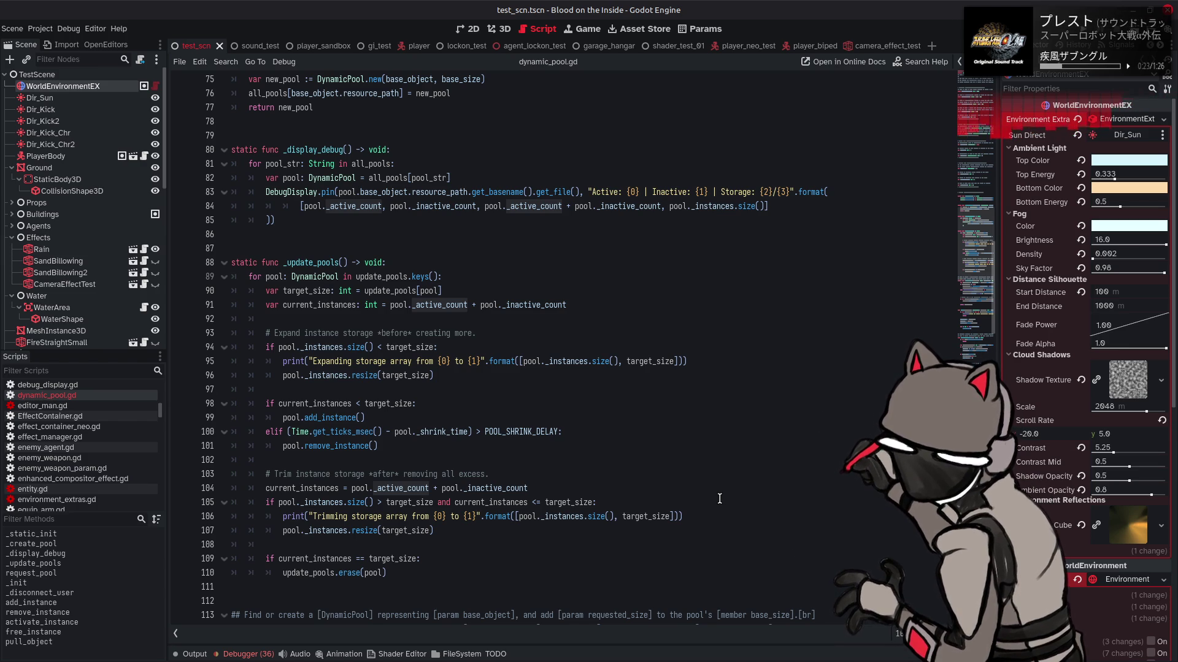
drag(261, 559, 463, 558)
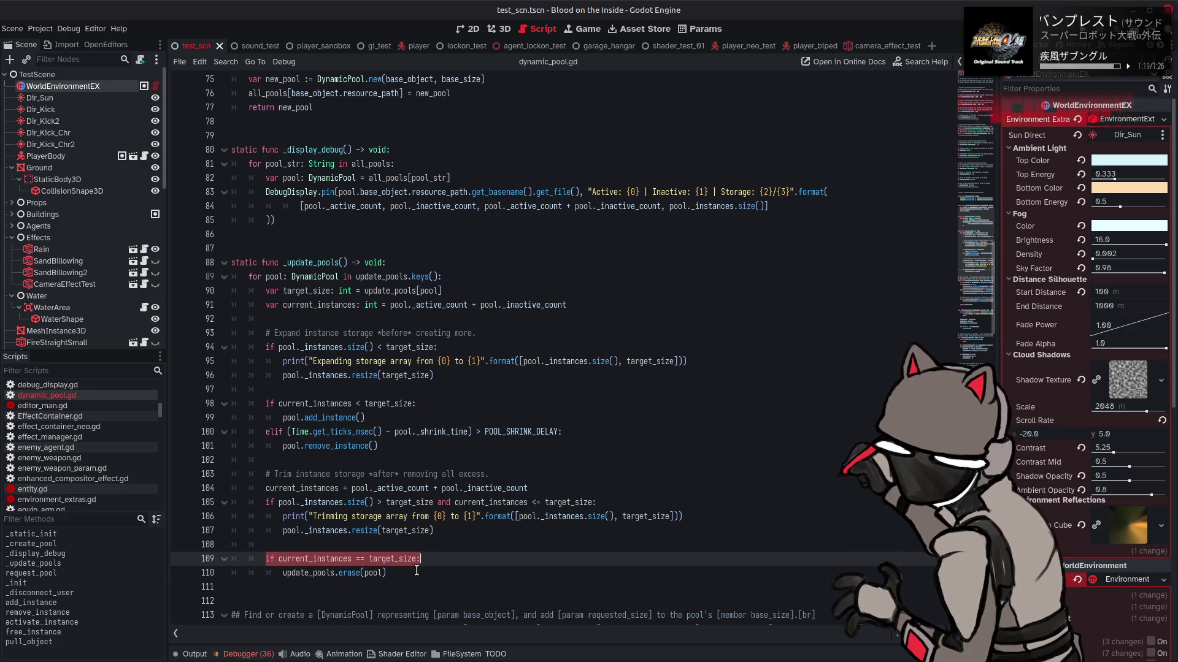
- Move the update_pools.erase(pool) check from the end of _update_pools into the shrink branch
drag(416, 570, 272, 555)
key(BackSpace)
key(BackSpace)
key(BackSpace)
key(BackSpace)
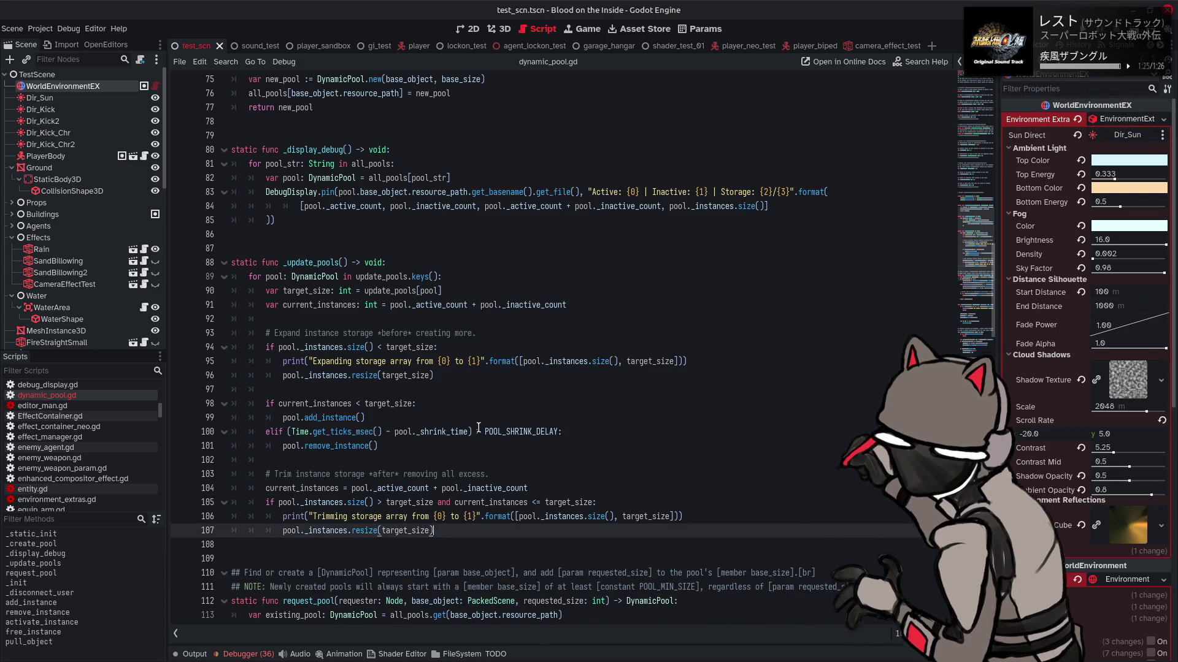
click(582, 432)
key(Return)
text(if current_instances == target_size: 			update_pools.erase(pool))
click(281, 460)
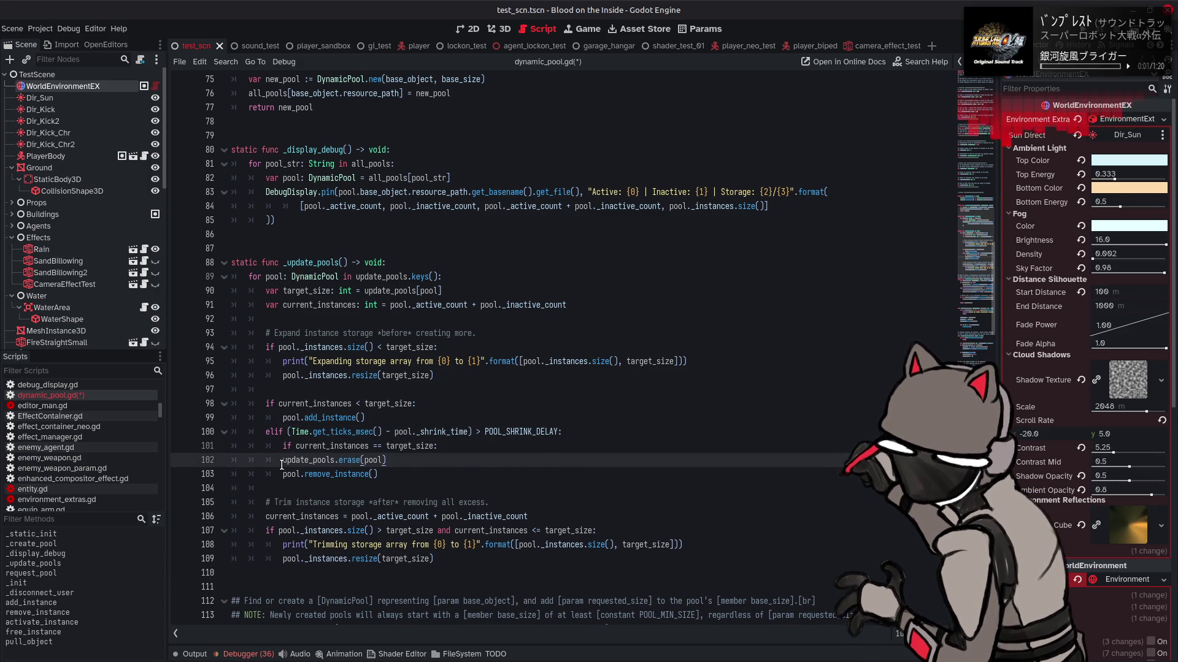
key(Tab)
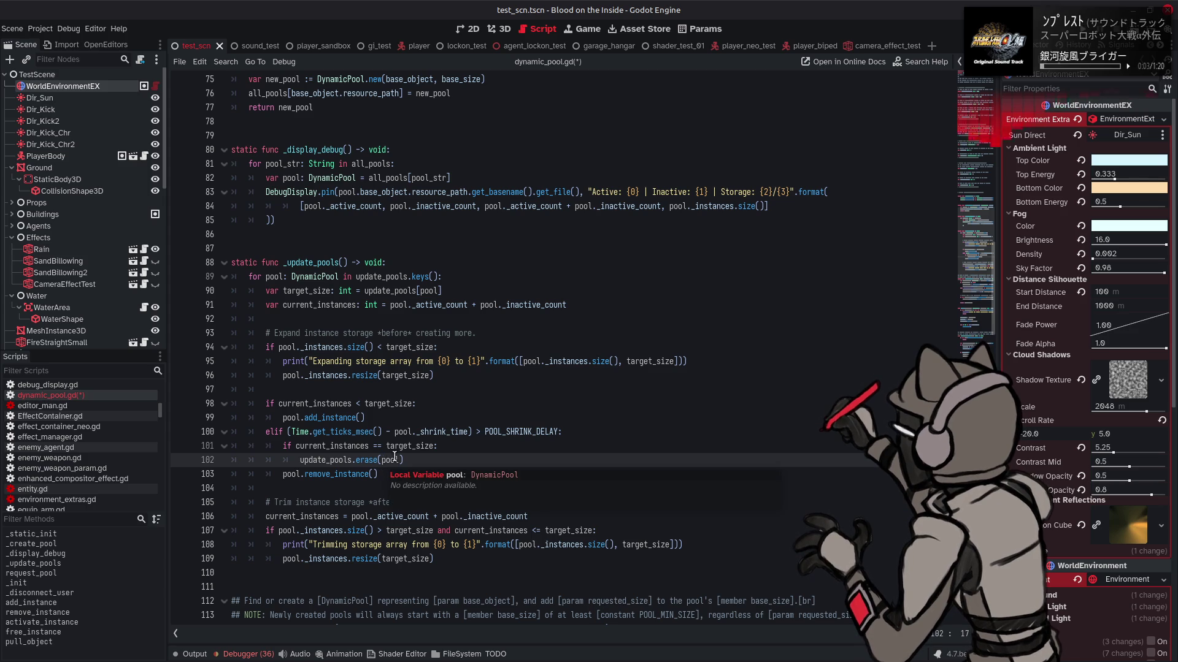
- Change the moved condition to compare (current_instances-1) with target_size
double_click(351, 447)
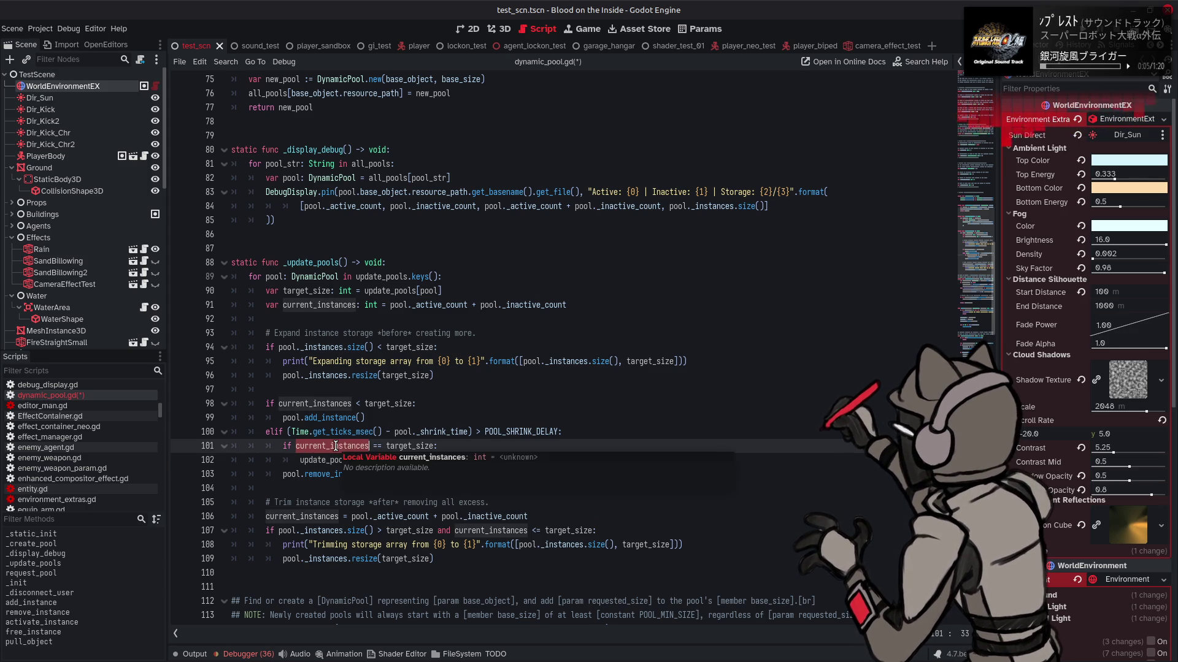
click(373, 446)
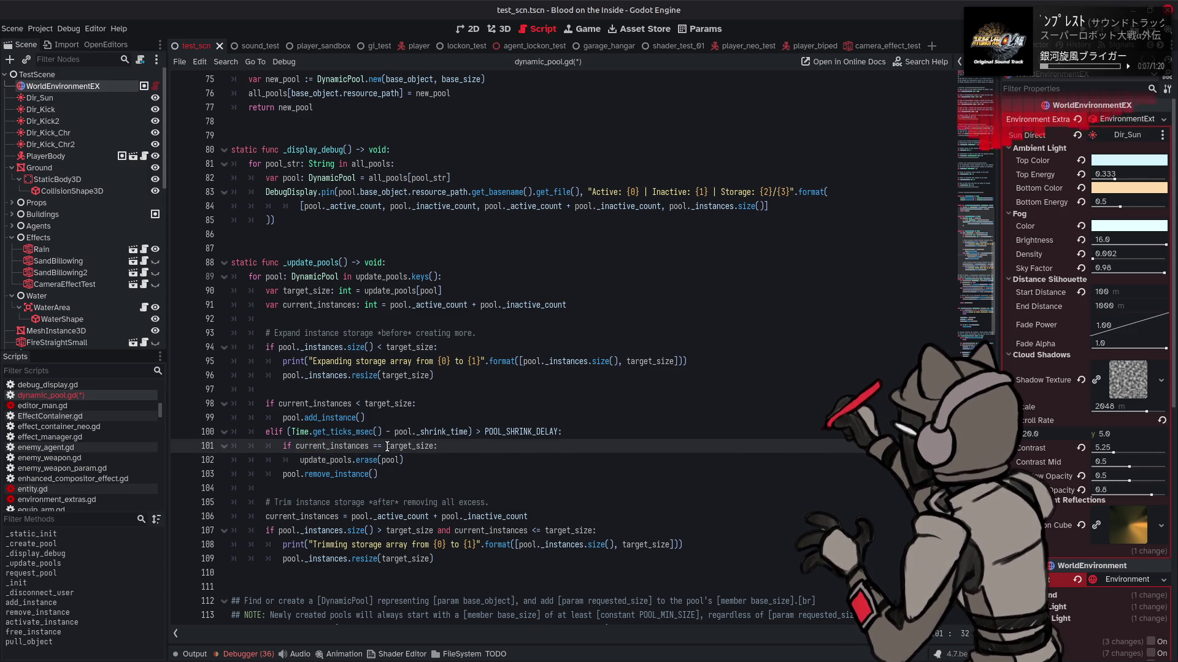
text(-1)
drag(387, 446, 296, 446)
text(()
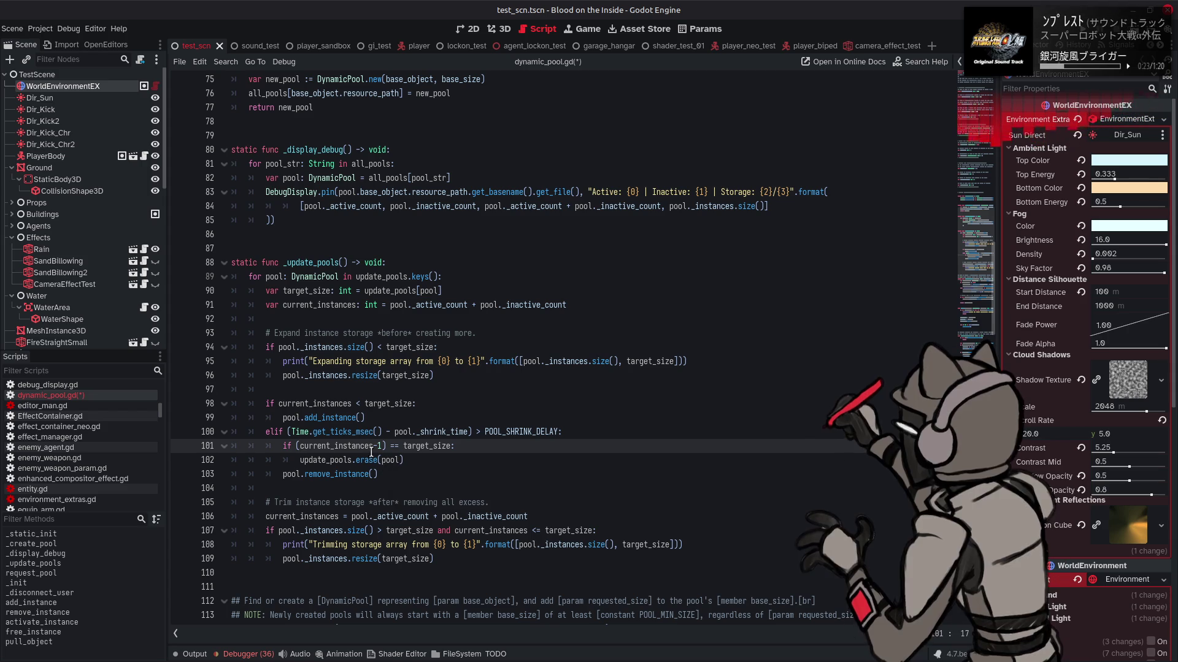
- Copy the erase check from the shrink branch into the expand branch under line 98
drag(408, 460, 283, 446)
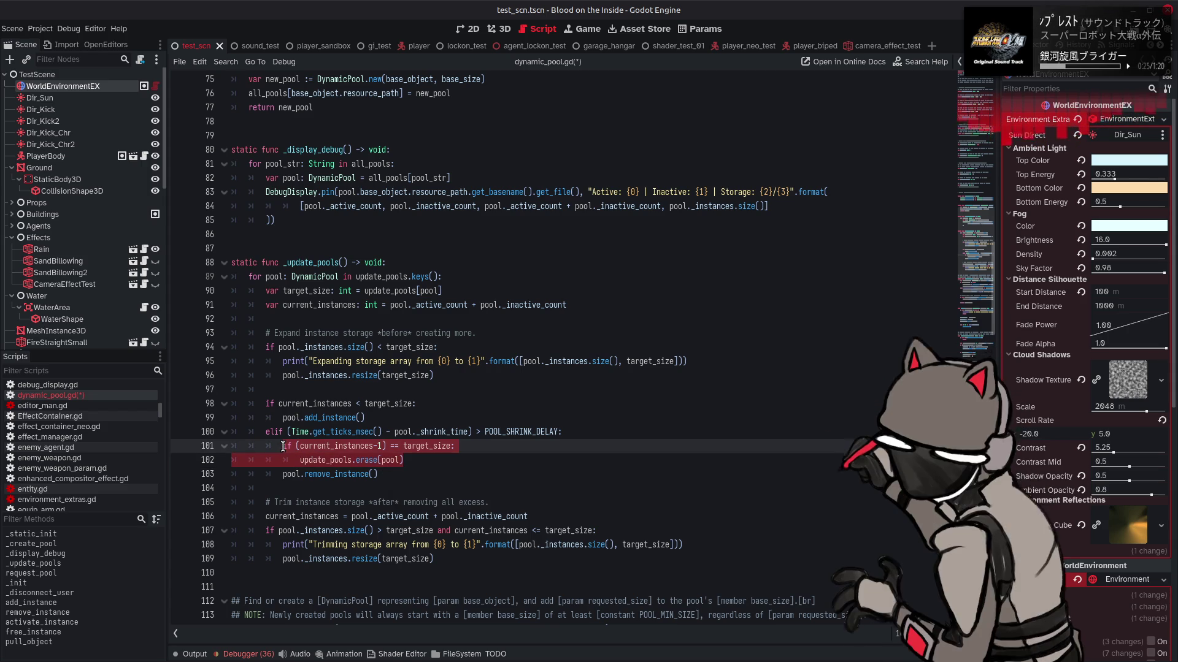
key(ctrl+c)
click(430, 403)
key(Return)
key(ctrl+v)
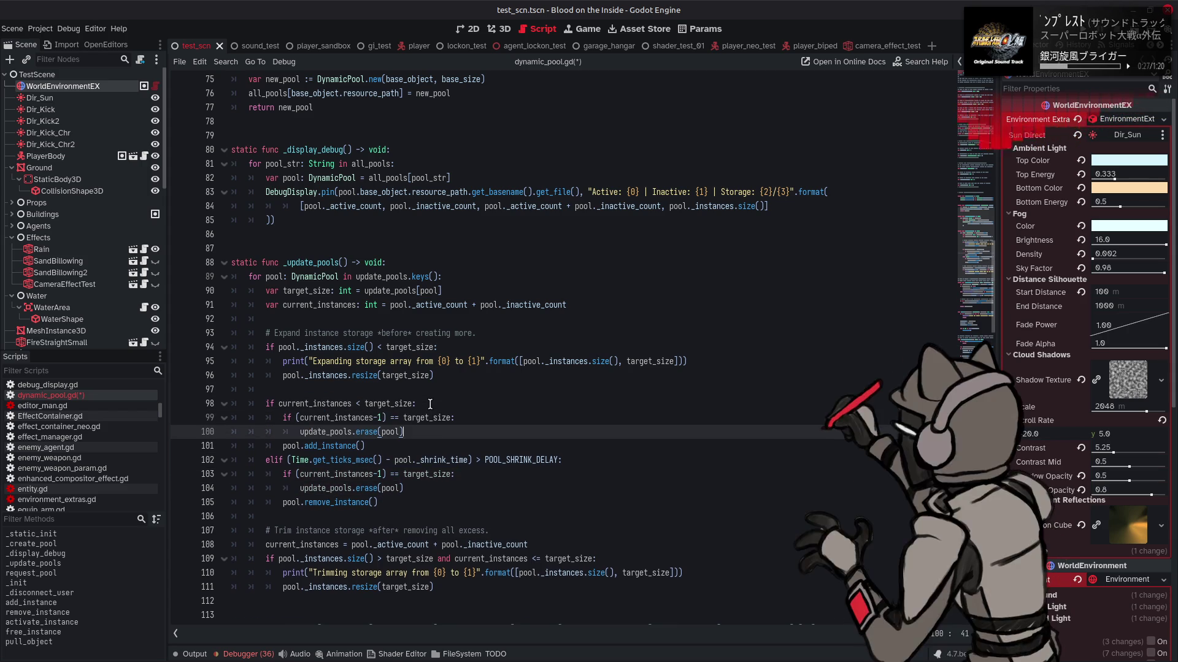
- Make line 99 compare current_instances+1, save, and run the game with F5
click(376, 418)
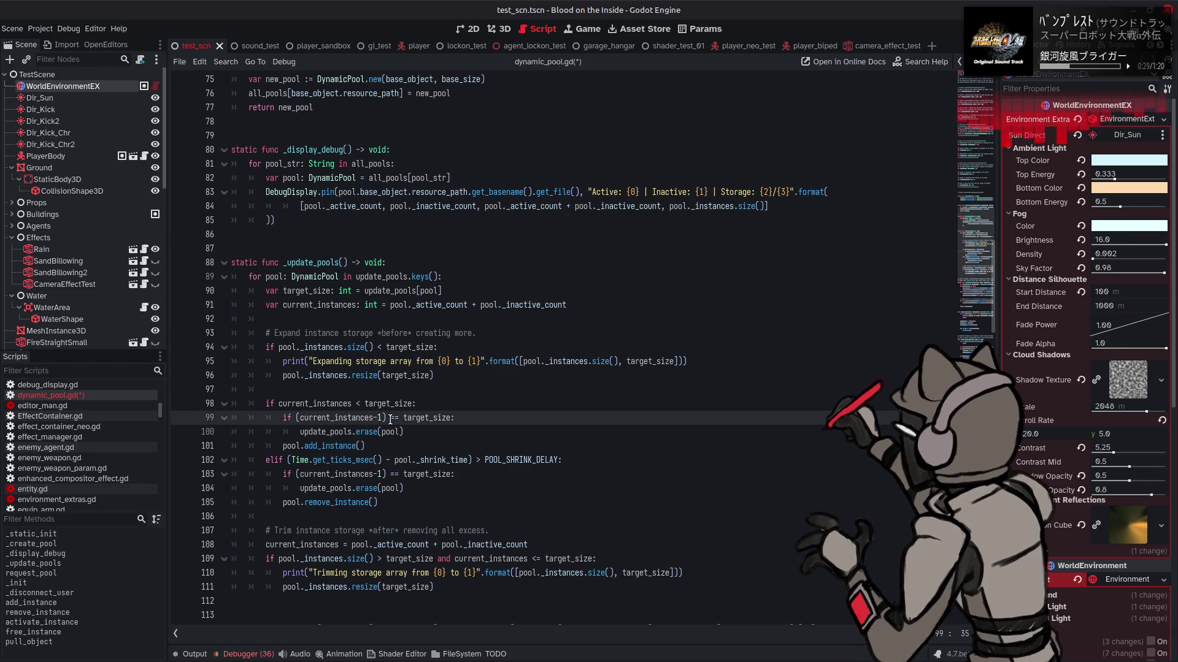
key(BackSpace)
text(+)
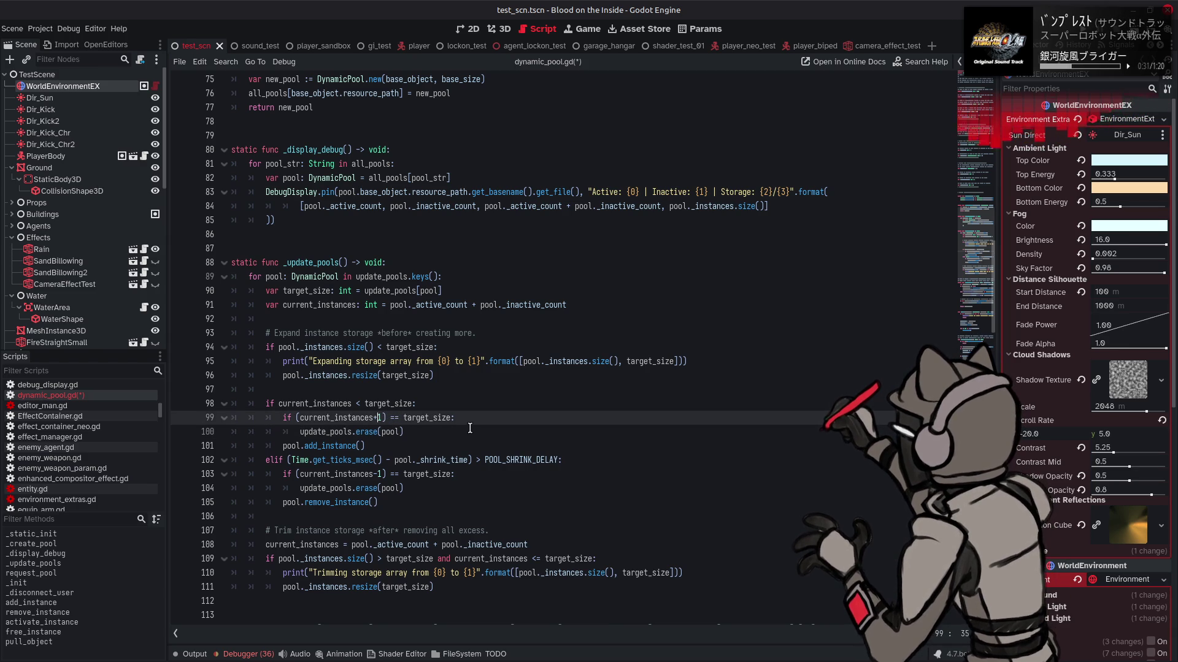
key(ctrl+s)
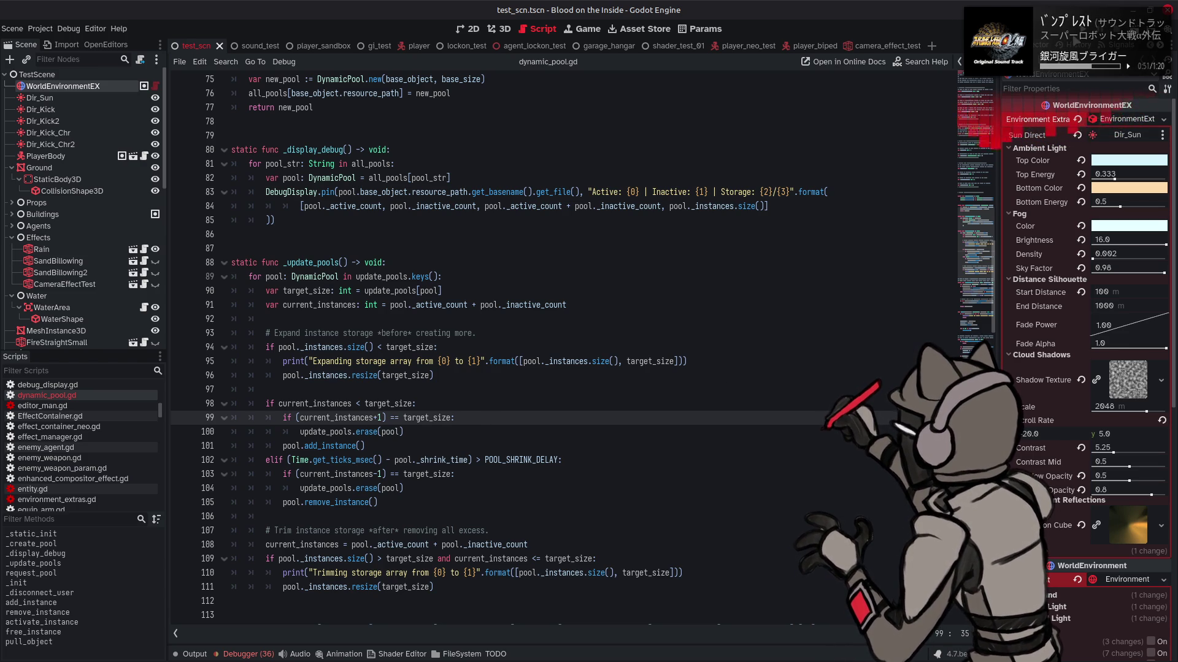
key(F5)
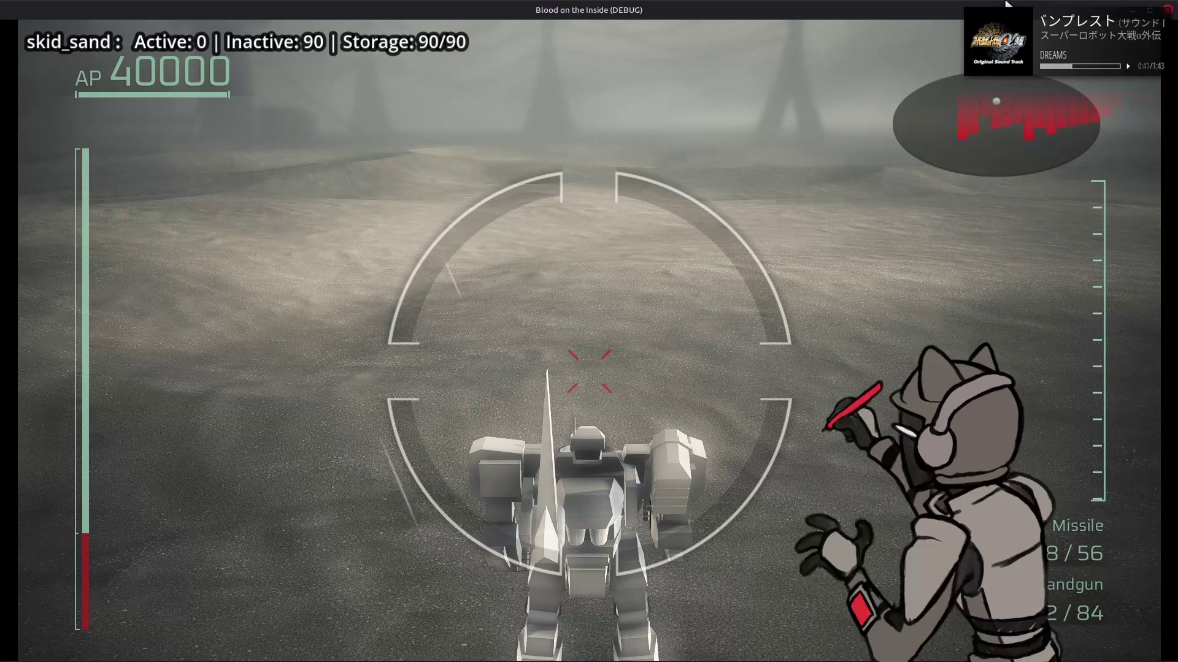
- Close the running game and select remove_instance on line 105 in the editor
click(1168, 10)
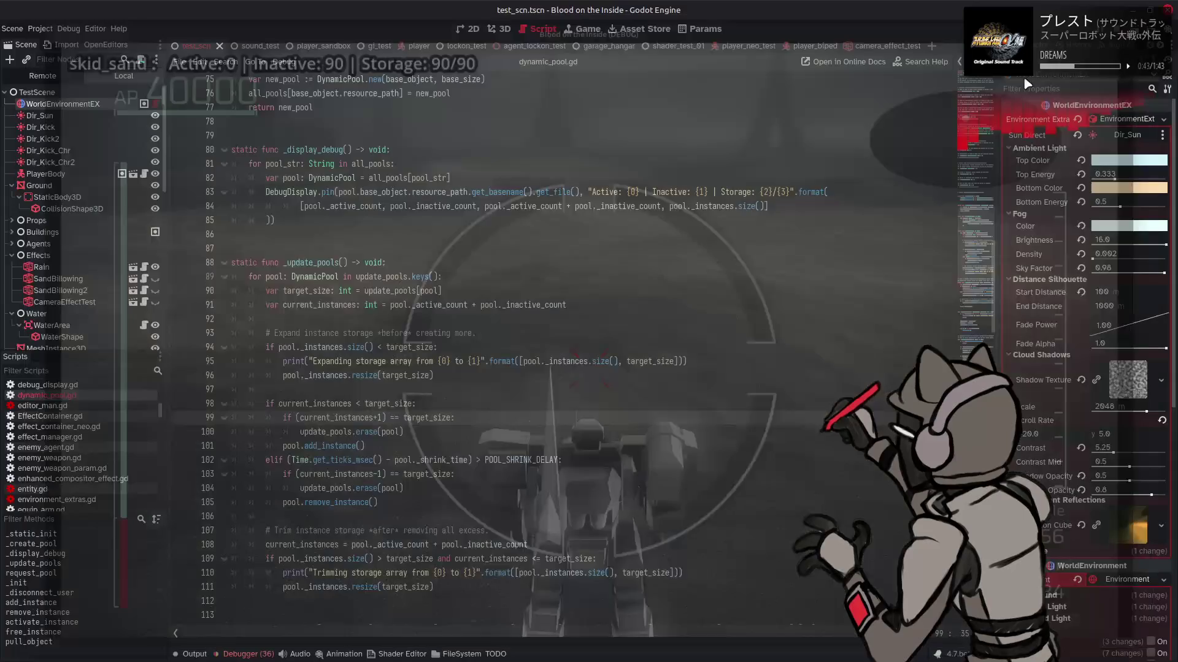
click(690, 233)
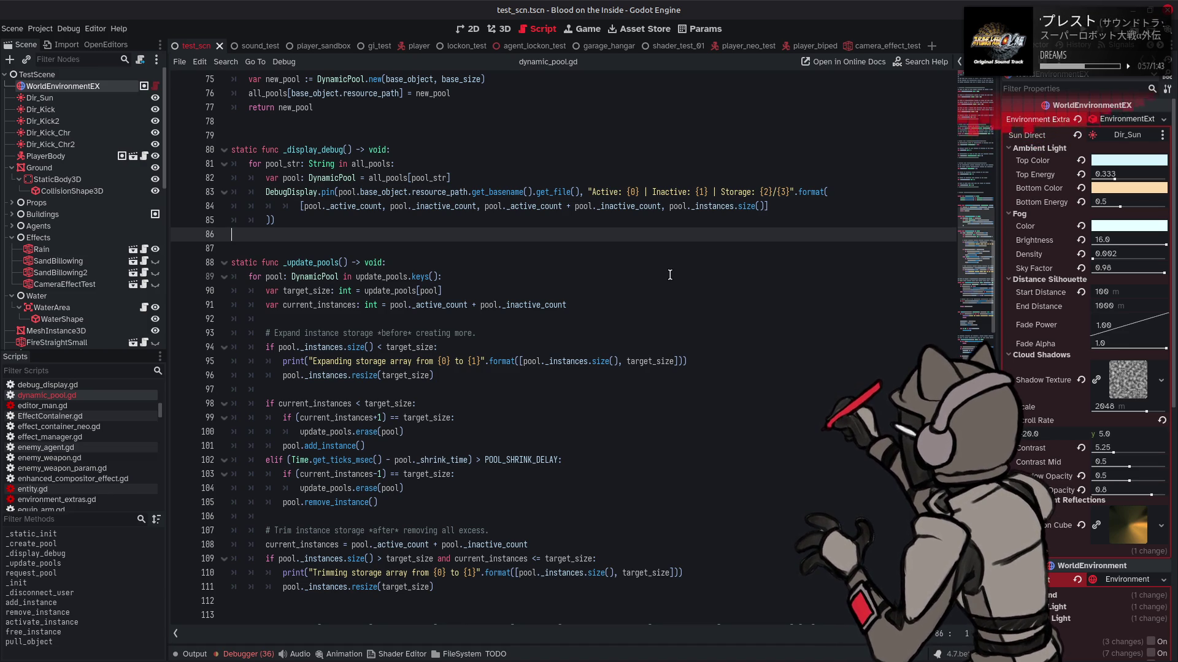
double_click(353, 503)
- Jump to the remove_instance definition, review the grow check on lines 199–200, then free_instance
key(ctrl+f)
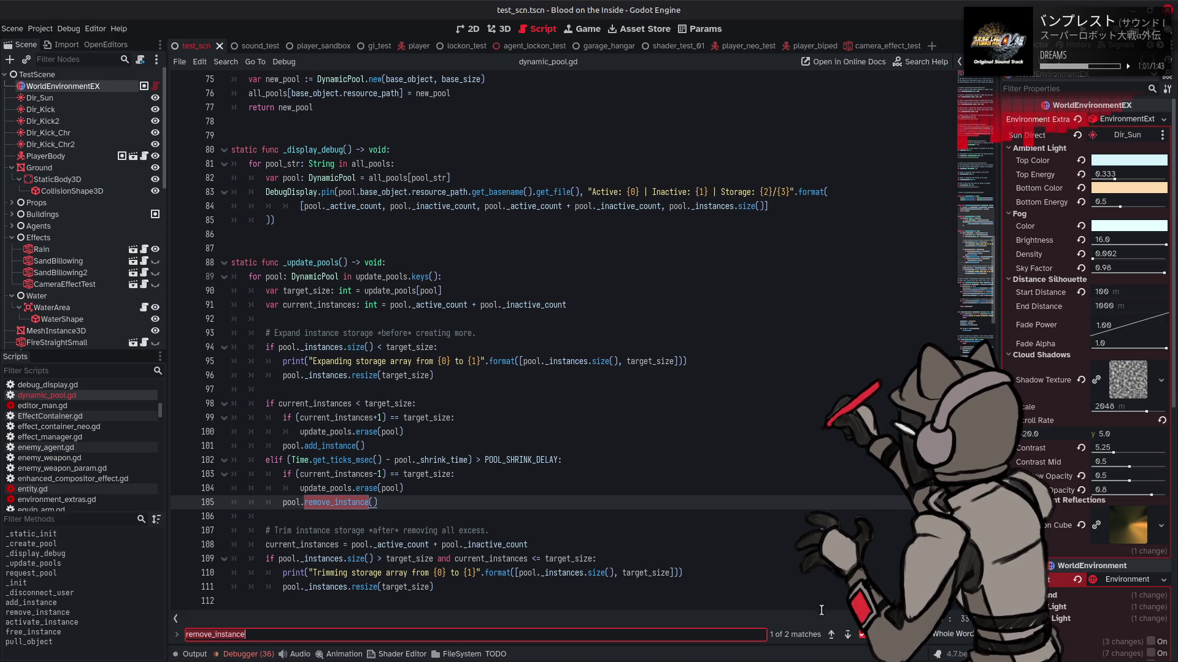
click(847, 635)
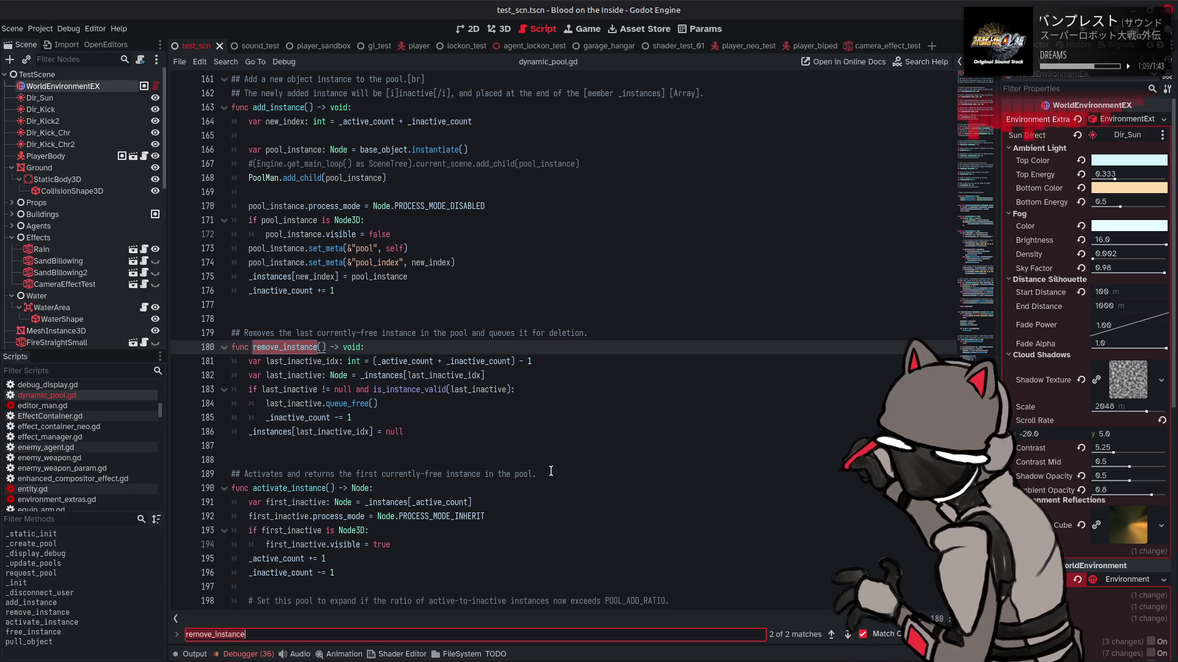
scroll(433, 338, down, 6)
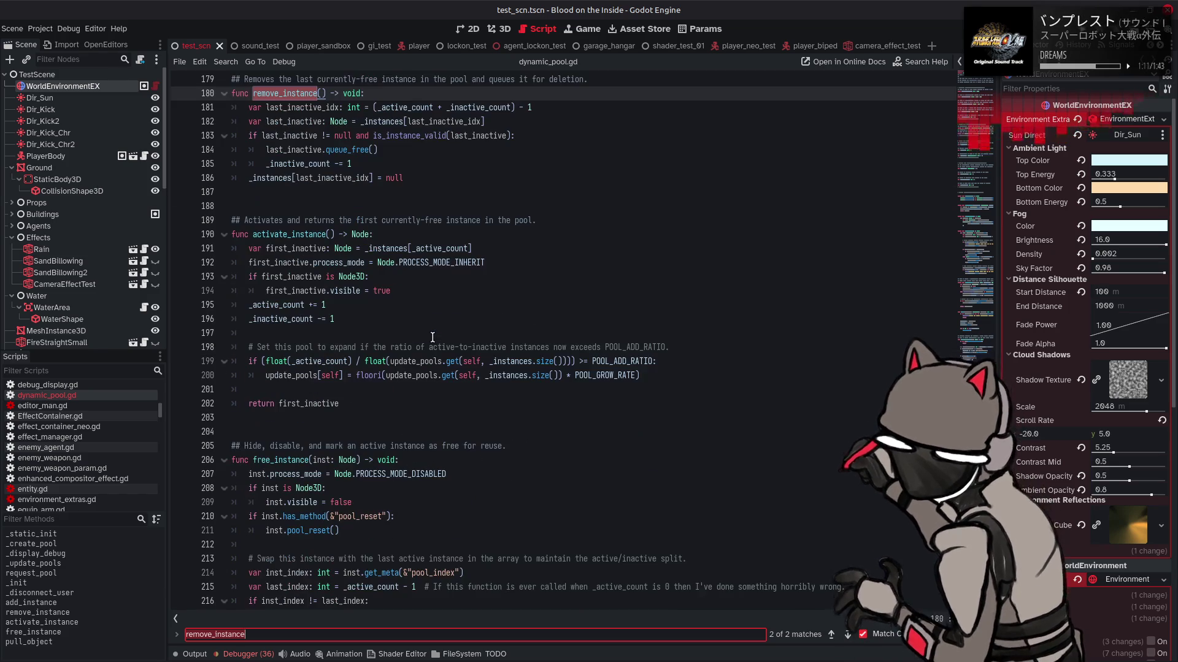
scroll(433, 337, down, 1)
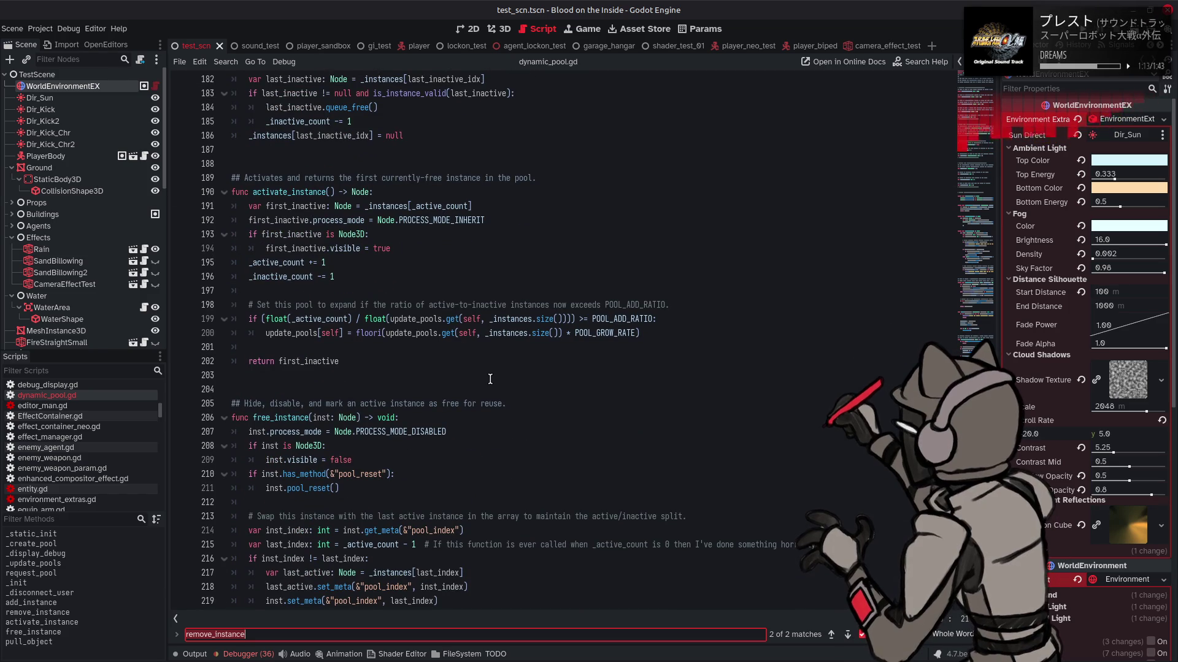
mouse_move(674, 333)
mouse_down()
mouse_move(380, 309)
mouse_move(295, 319)
mouse_up()
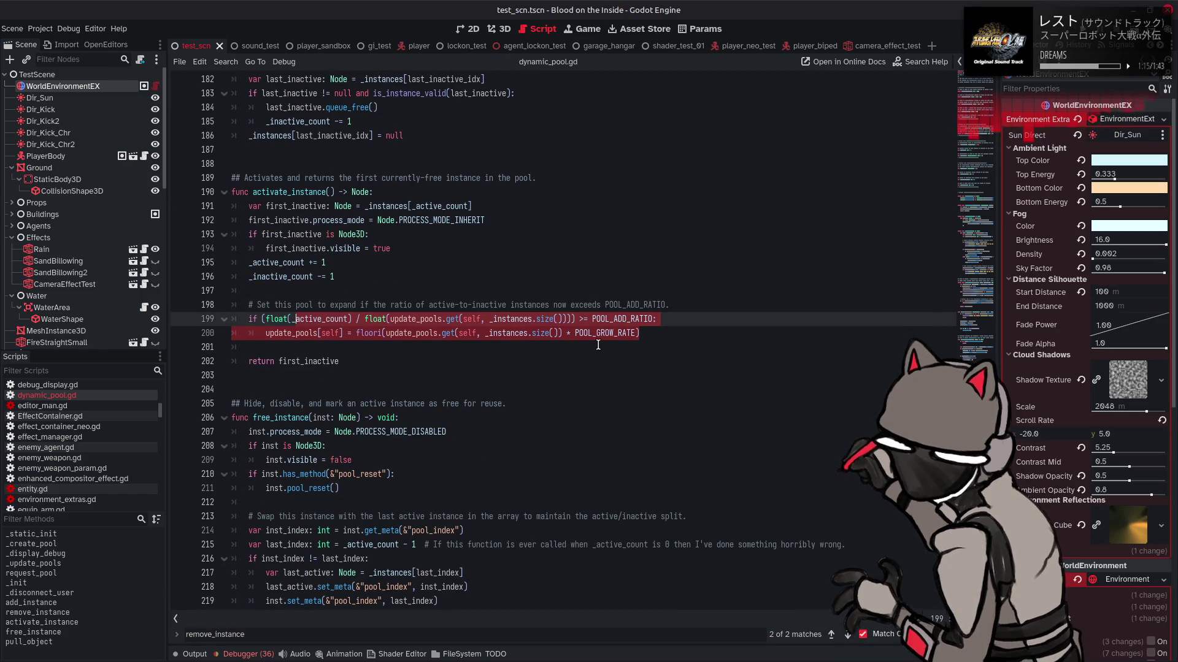
scroll(598, 345, down, 7)
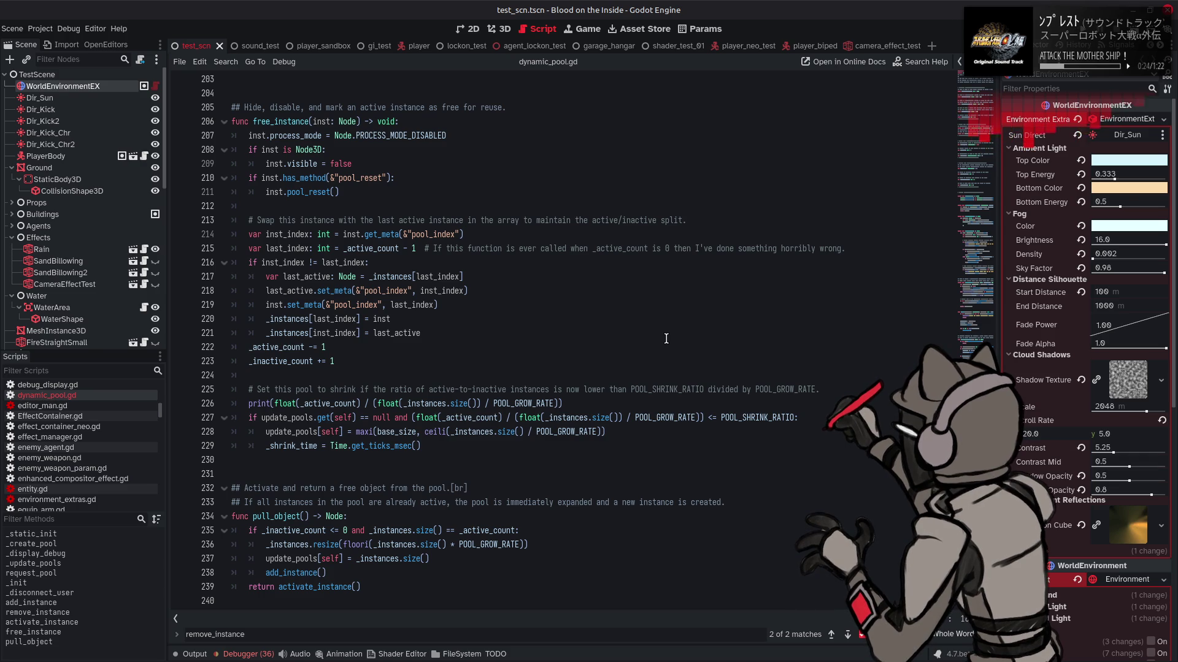
click(669, 328)
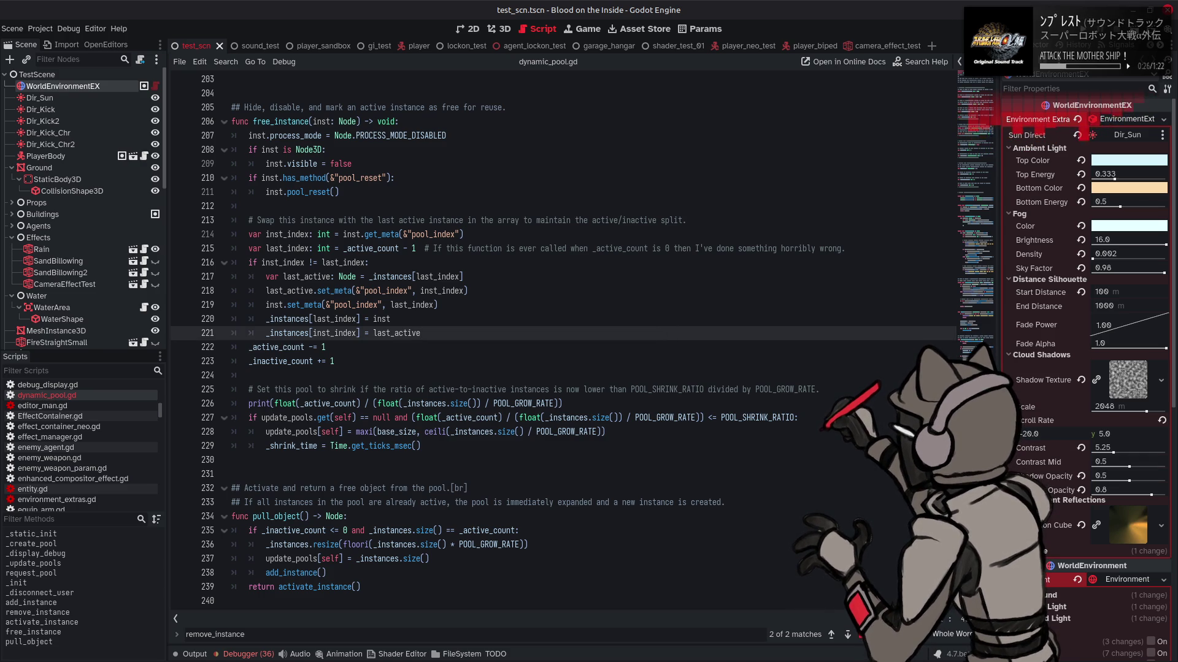
- Undo the format wrapper edits and delete the debug print line 225 from free_instance
key(ctrl+z)
key(ctrl+z)
key(ctrl+z)
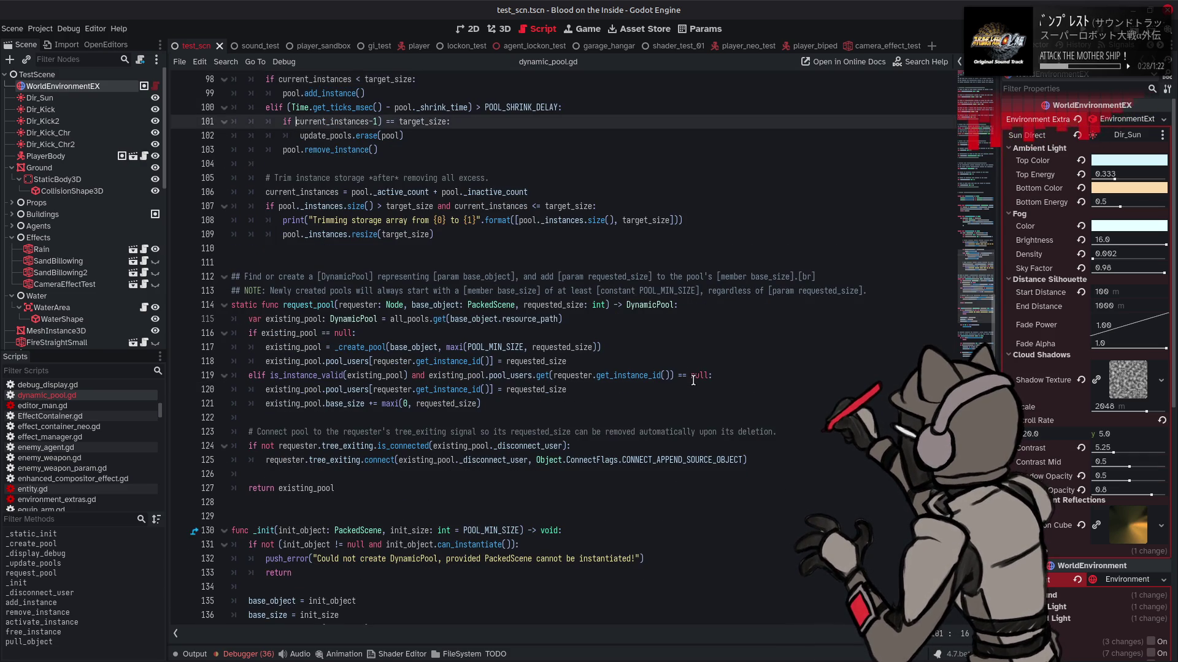
key(ctrl+z)
key(ctrl+z)
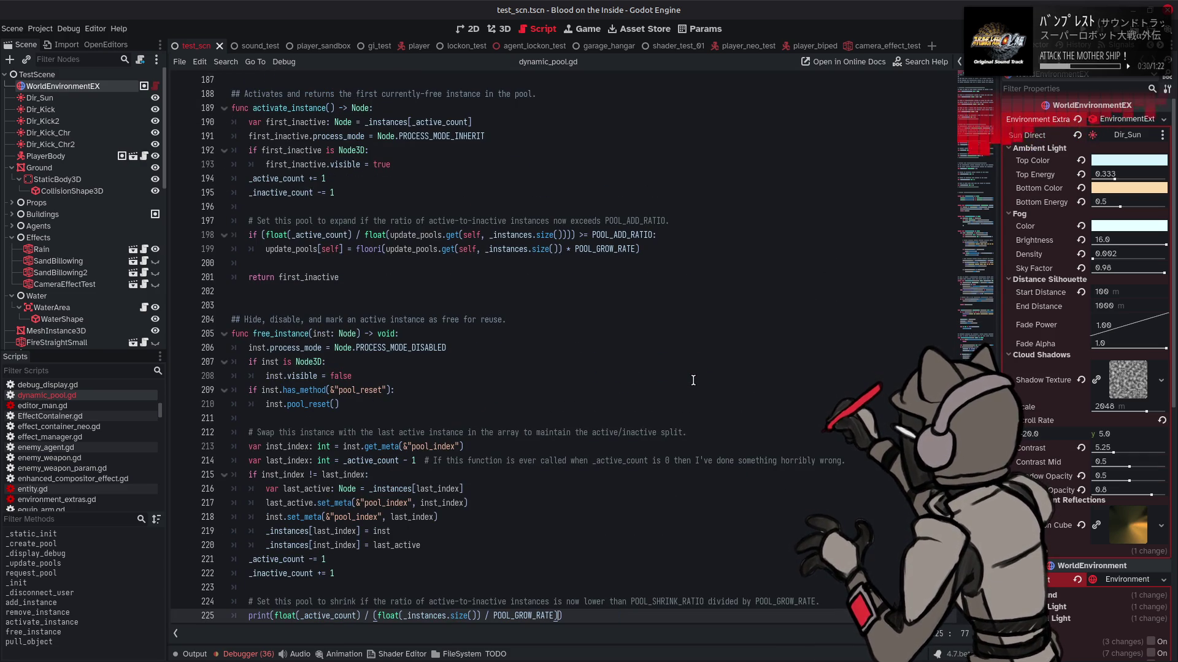
key(ctrl+z)
key(ctrl+shift+z)
key(ctrl+shift+z)
key(ctrl+shift+z)
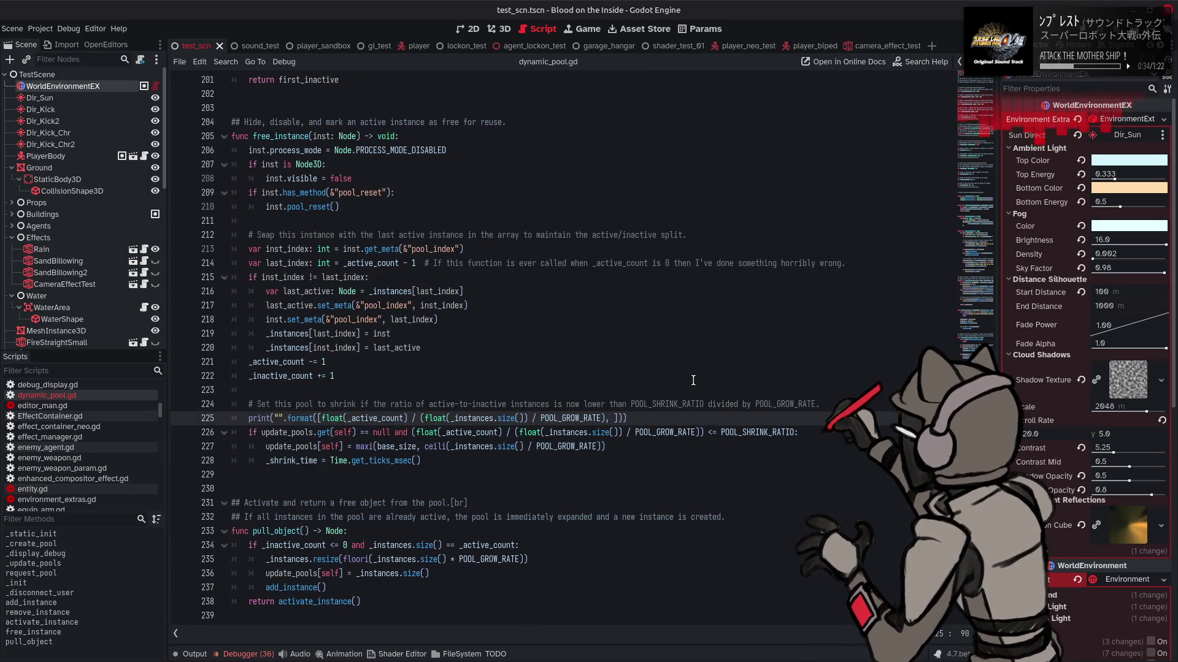
key(ctrl+z)
key(ctrl+z)
key(ctrl+z)
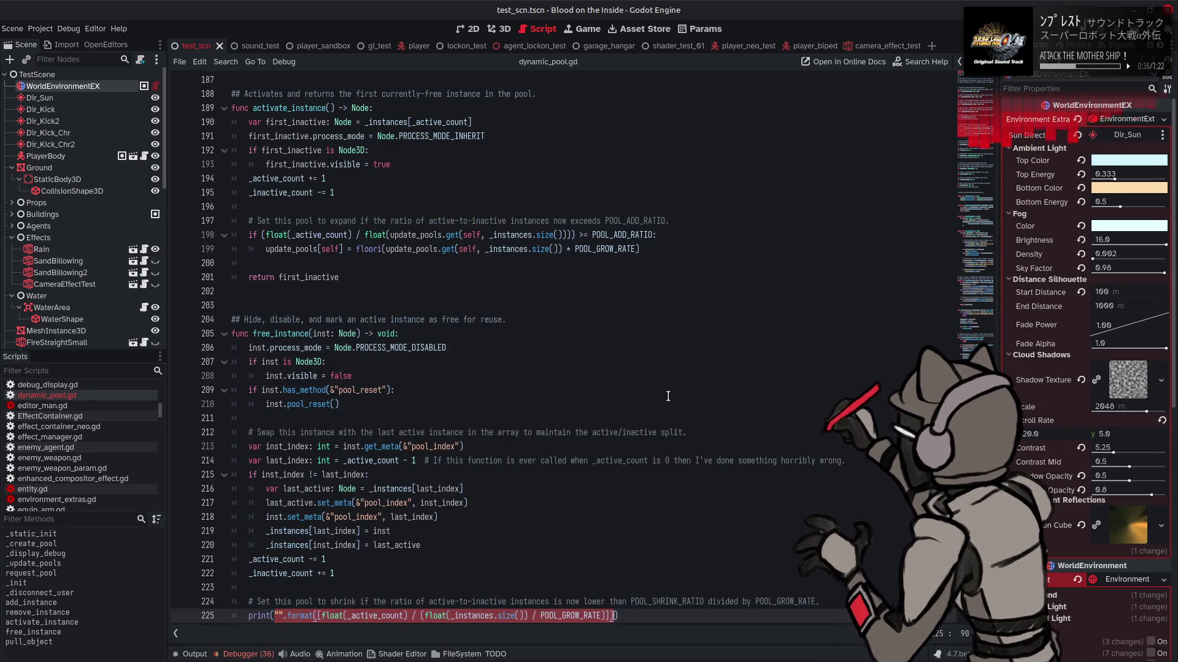
scroll(584, 482, down, 4)
key(shift+Home)
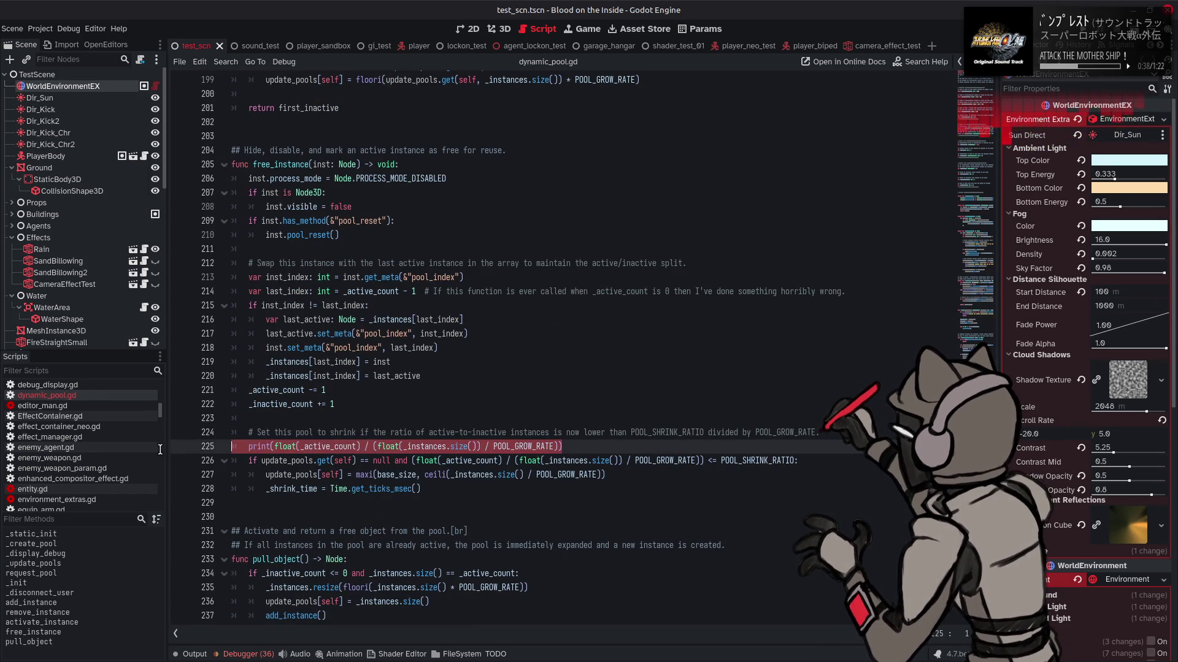
key(BackSpace)
key(BackSpace)
key(BackSpace)
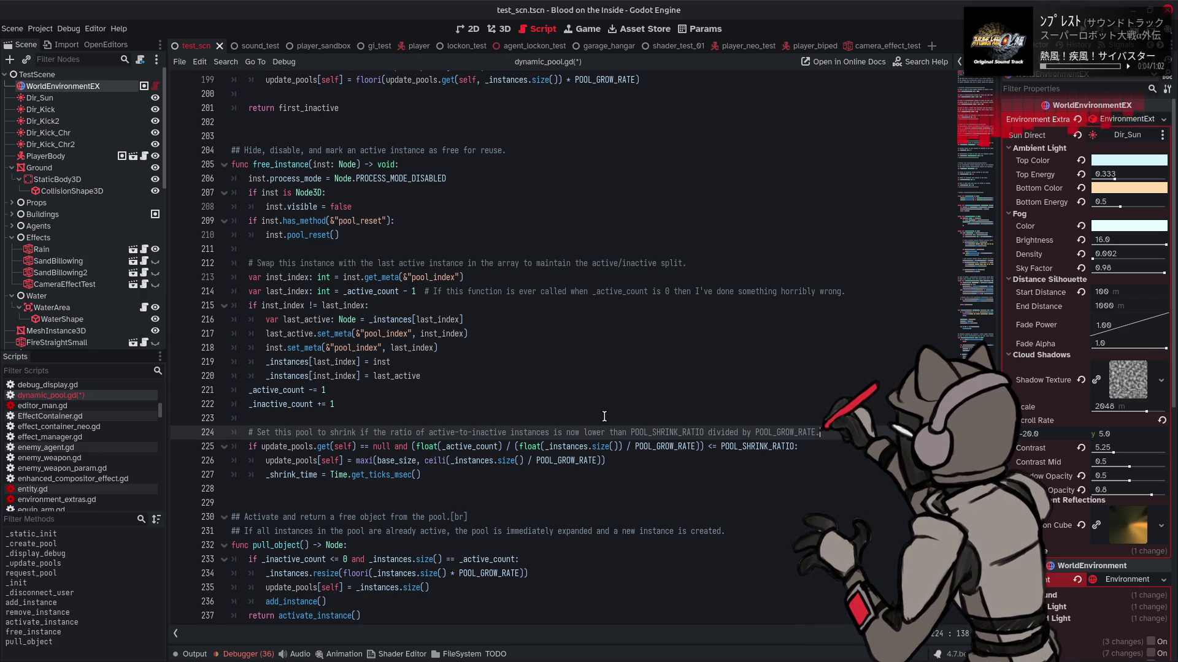
double_click(300, 163)
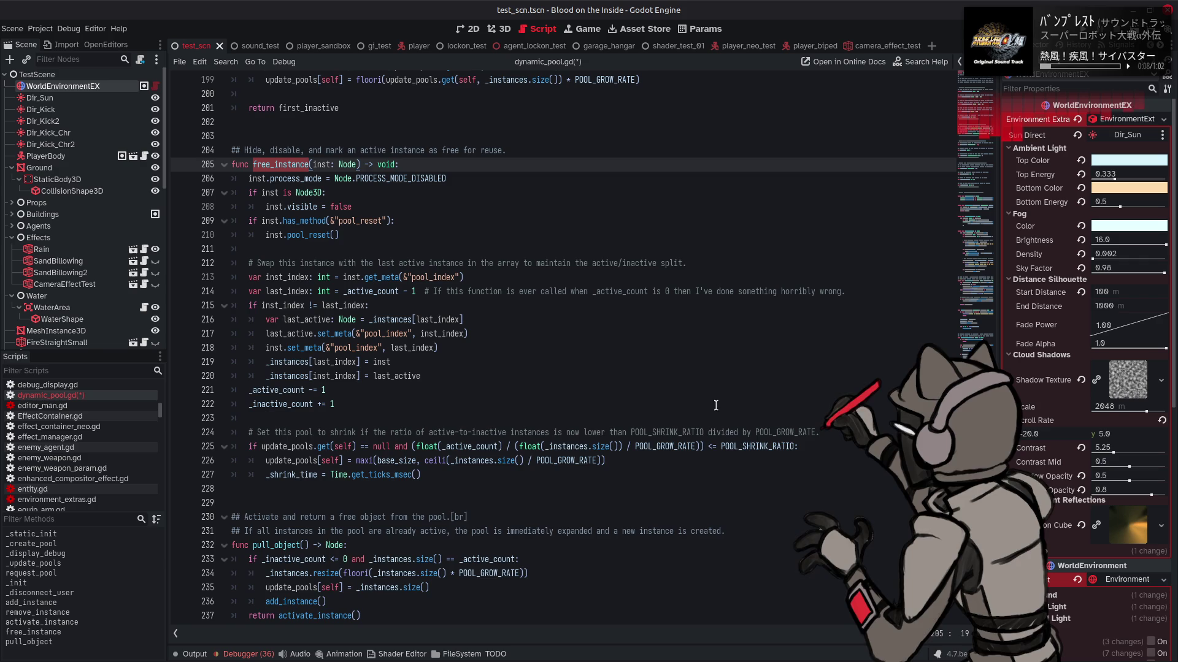
key(ctrl+f)
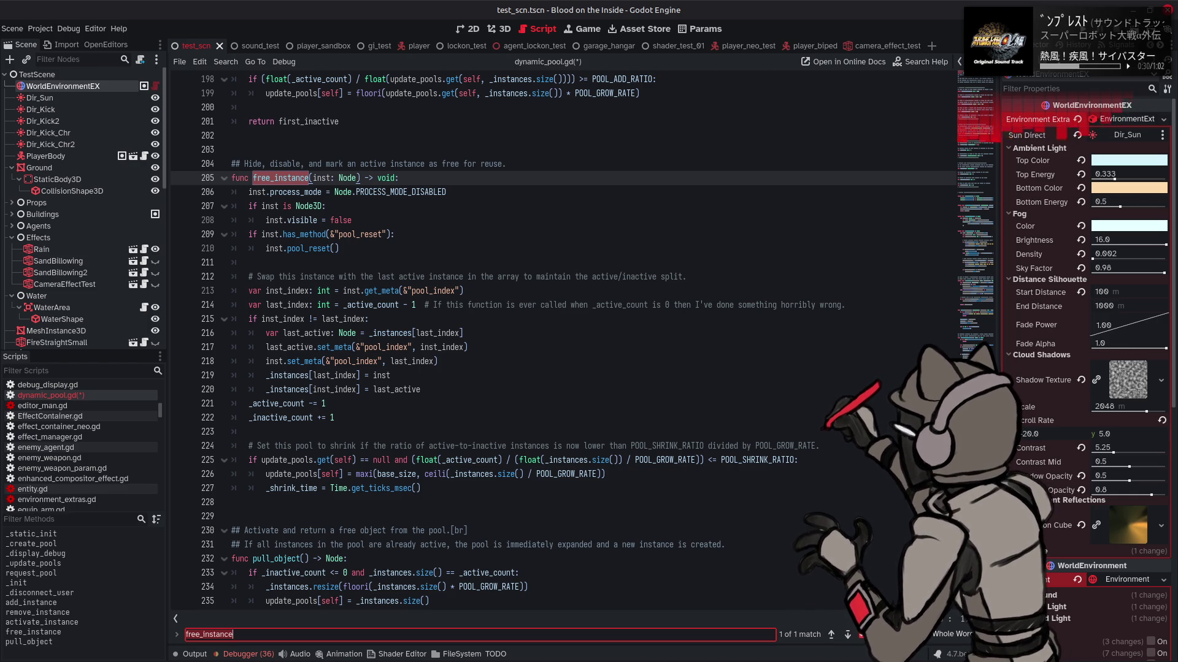
key(Escape)
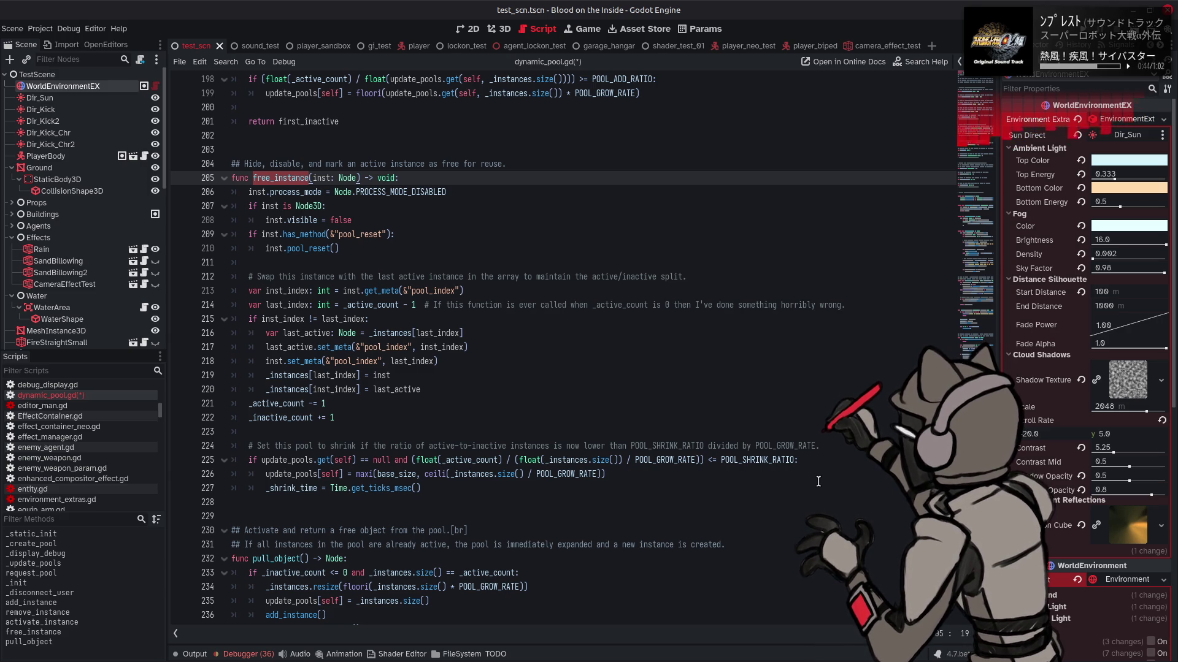
scroll(818, 481, up, 5)
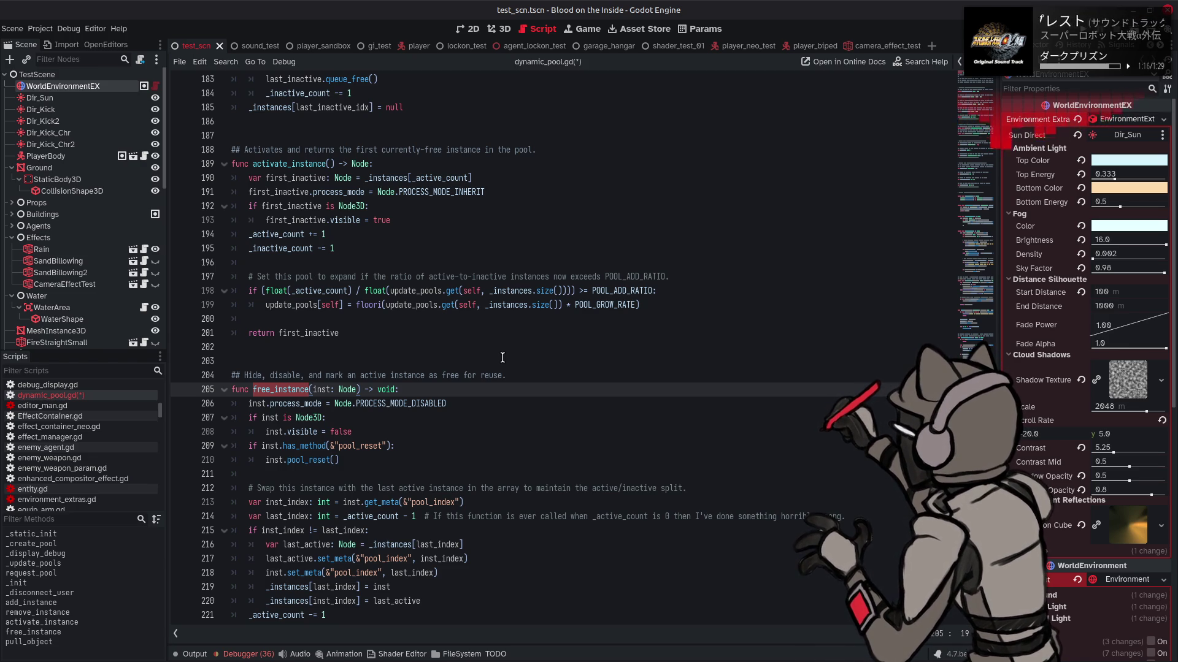
- Add a new 'func check_expand() ->:' stub after the _disconnect_user function
scroll(502, 358, up, 10)
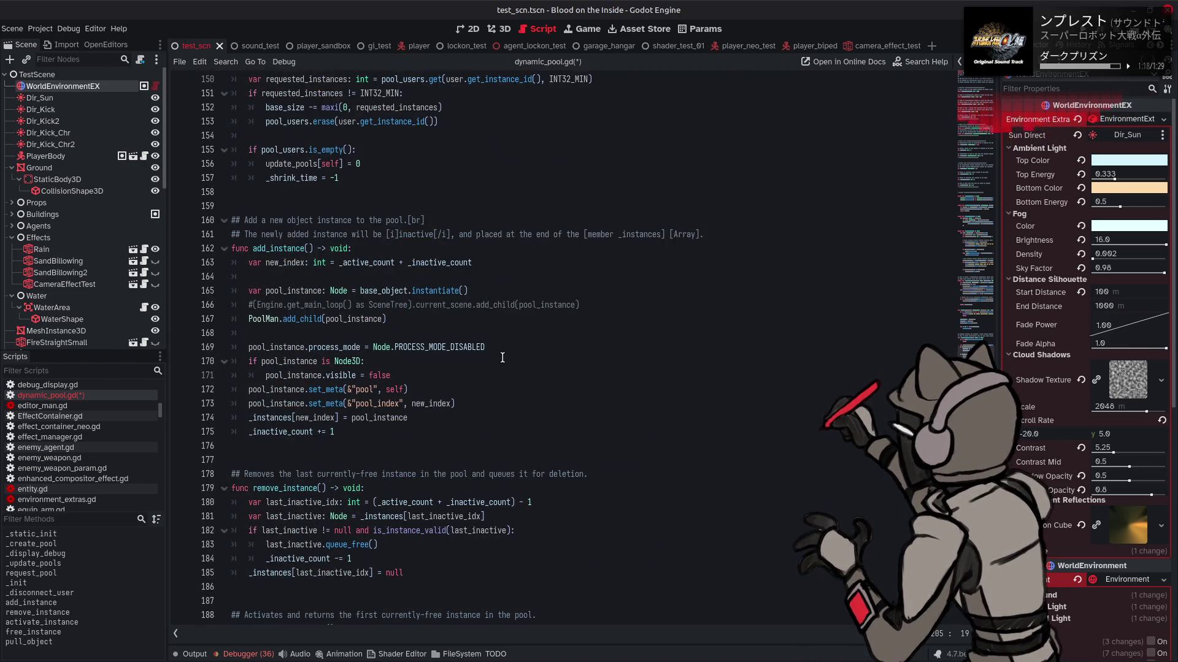
scroll(502, 357, up, 4)
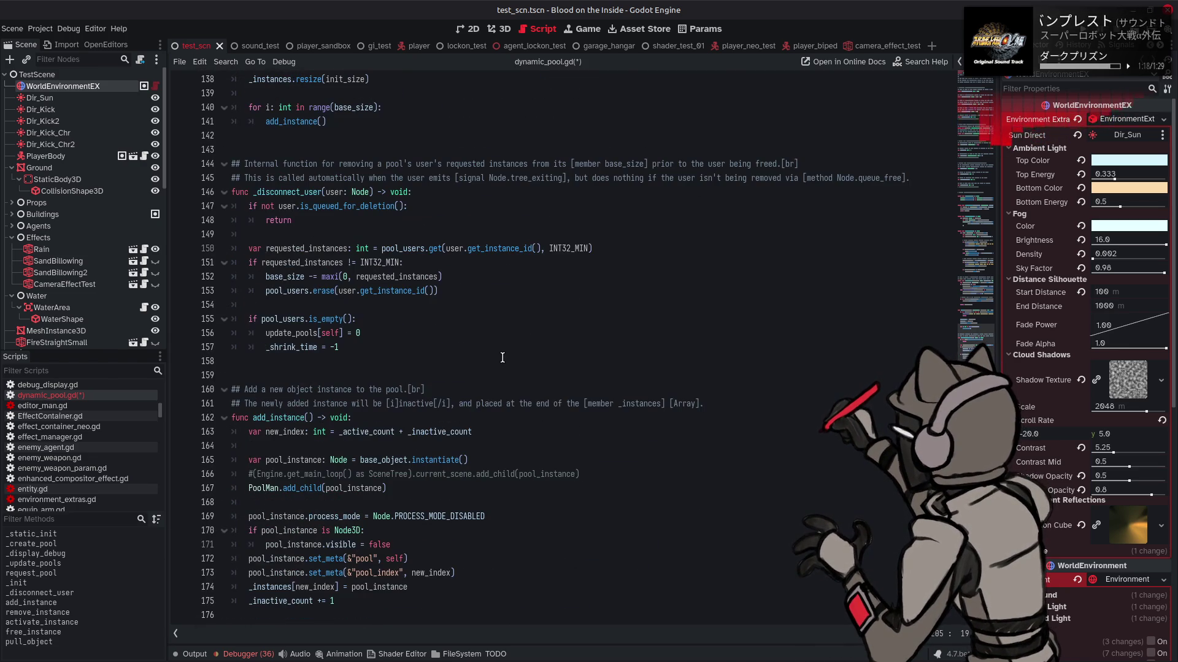
click(314, 367)
key(Return)
key(Return)
key(Return)
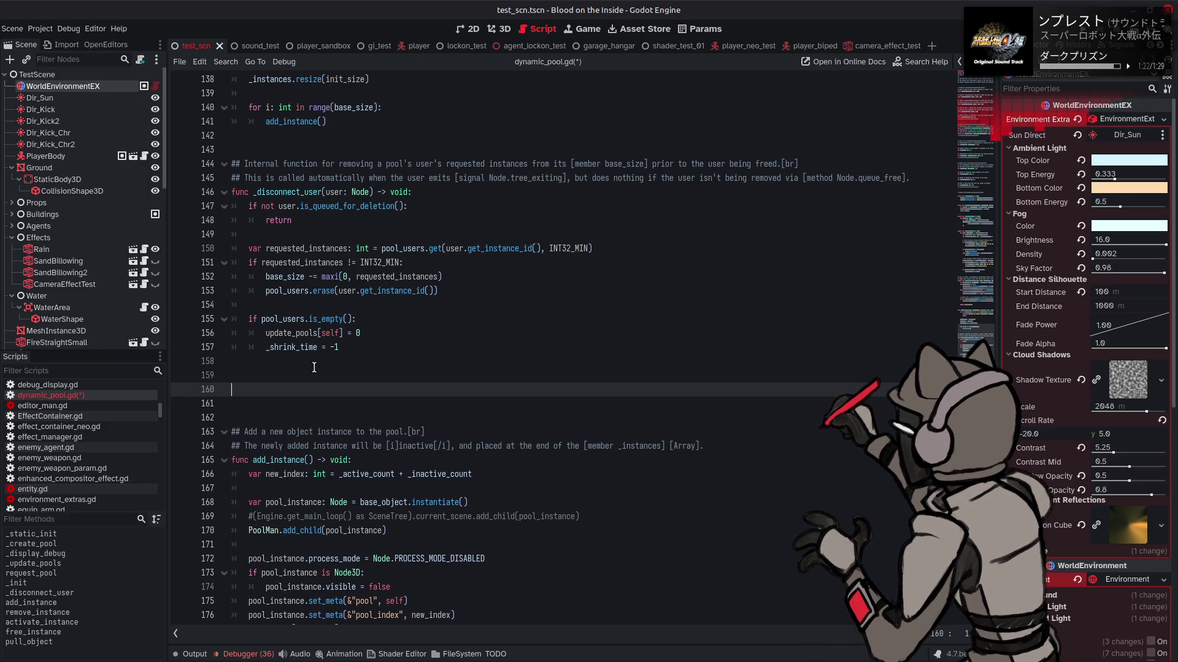
text(func check)
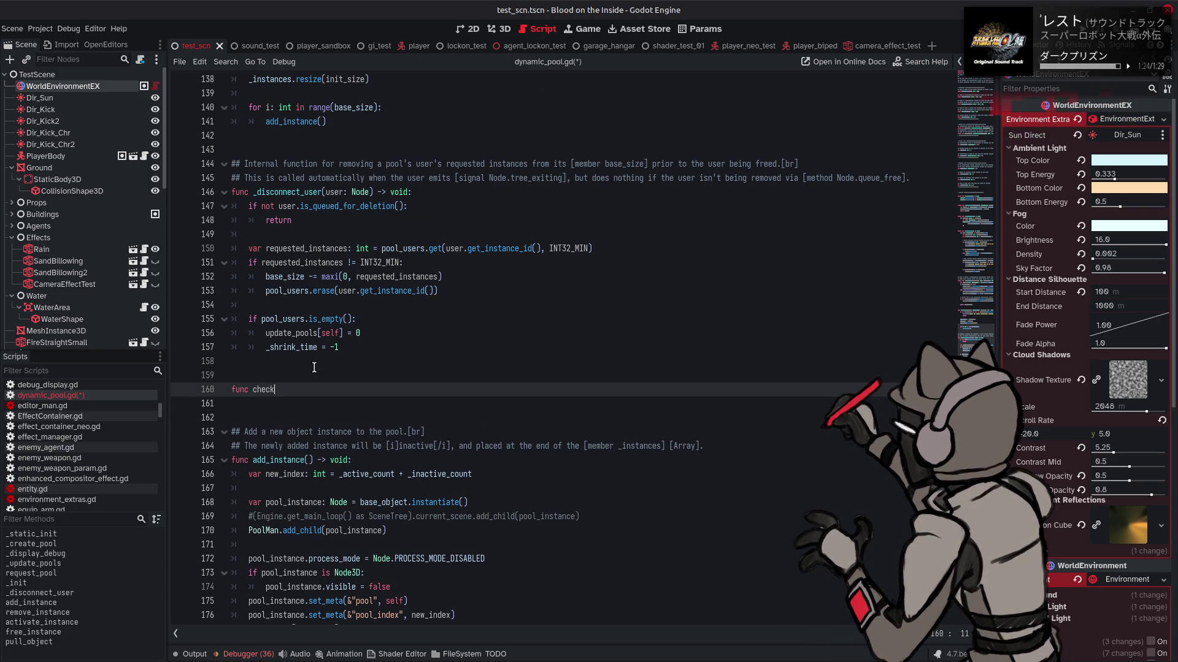
text(_expand)
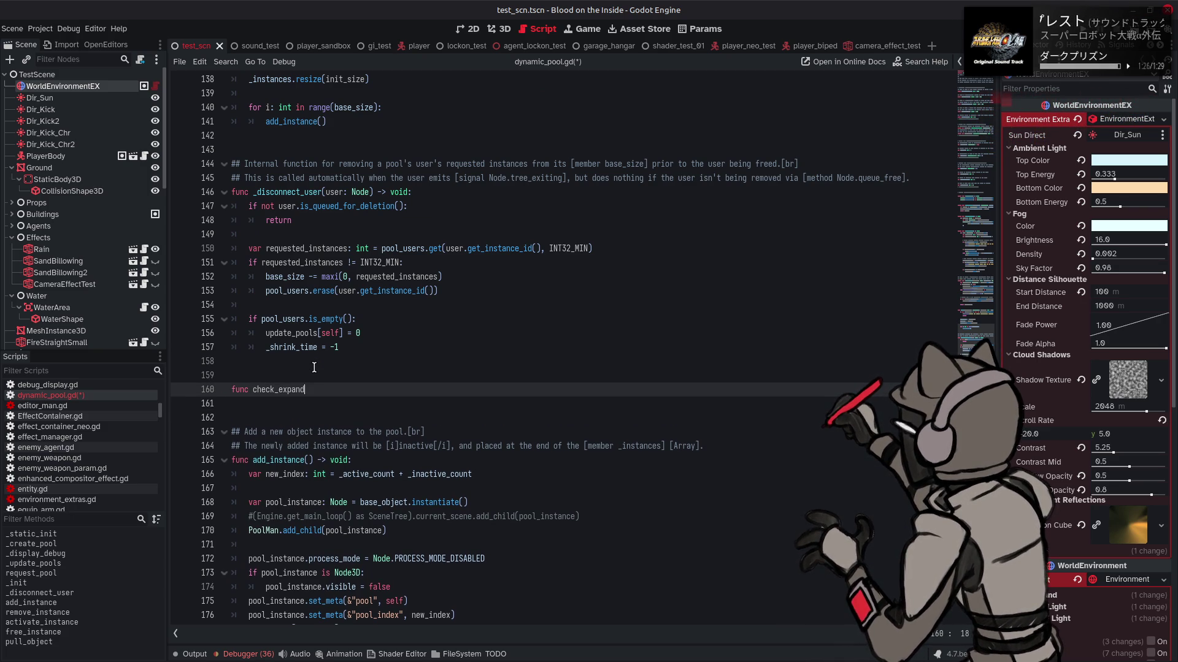
text(())
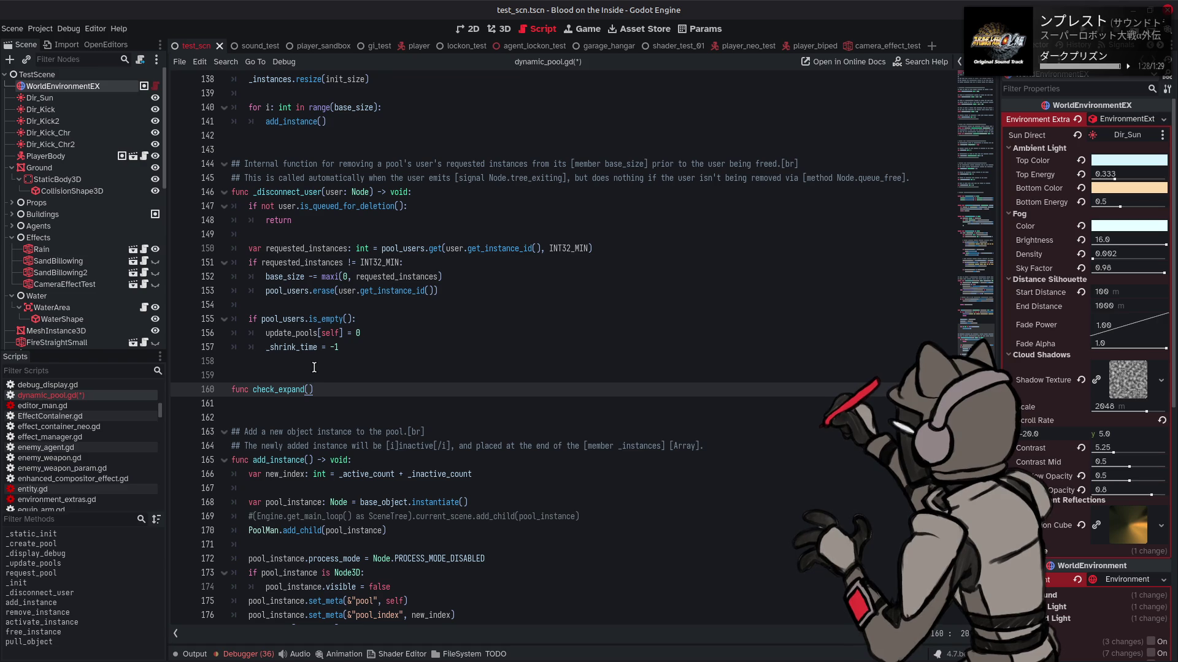
text( -> void)
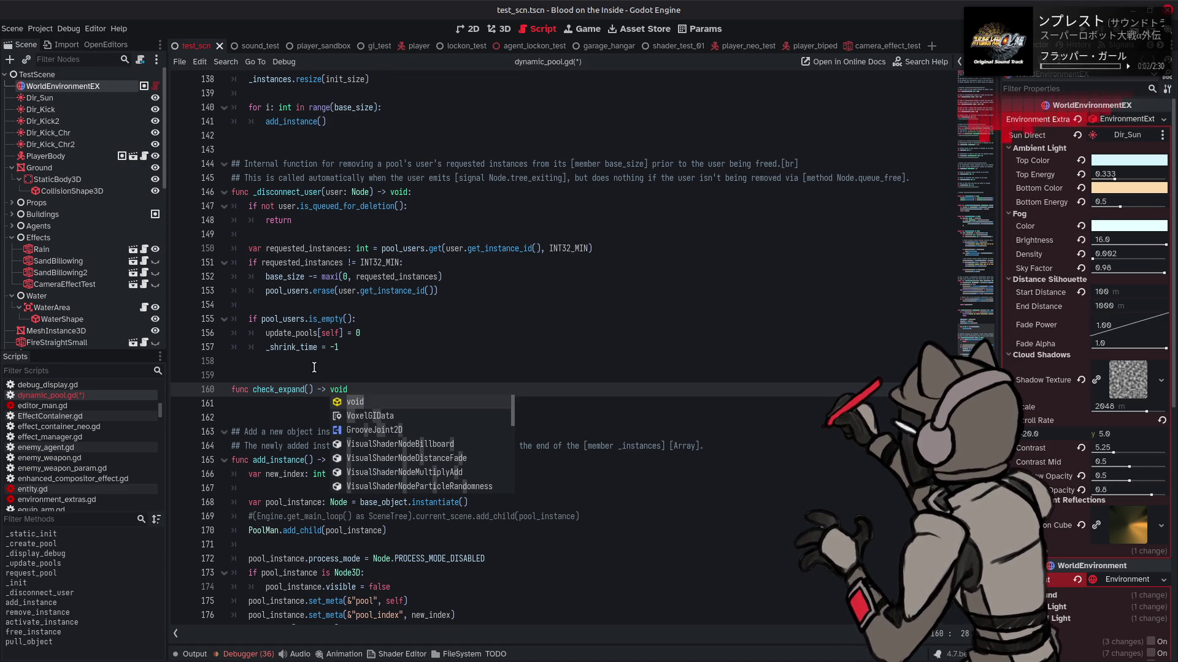
text(:)
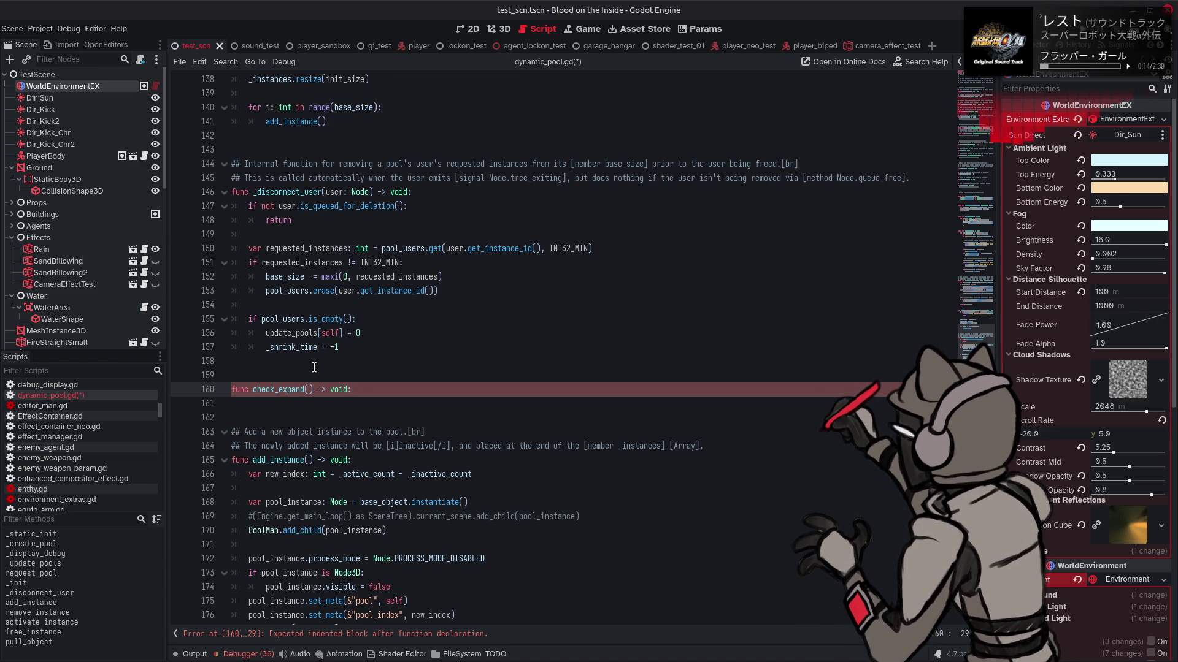
- Replace the check_ prefix with maybe_ so the stub reads maybe_expand()
drag(279, 389, 249, 392)
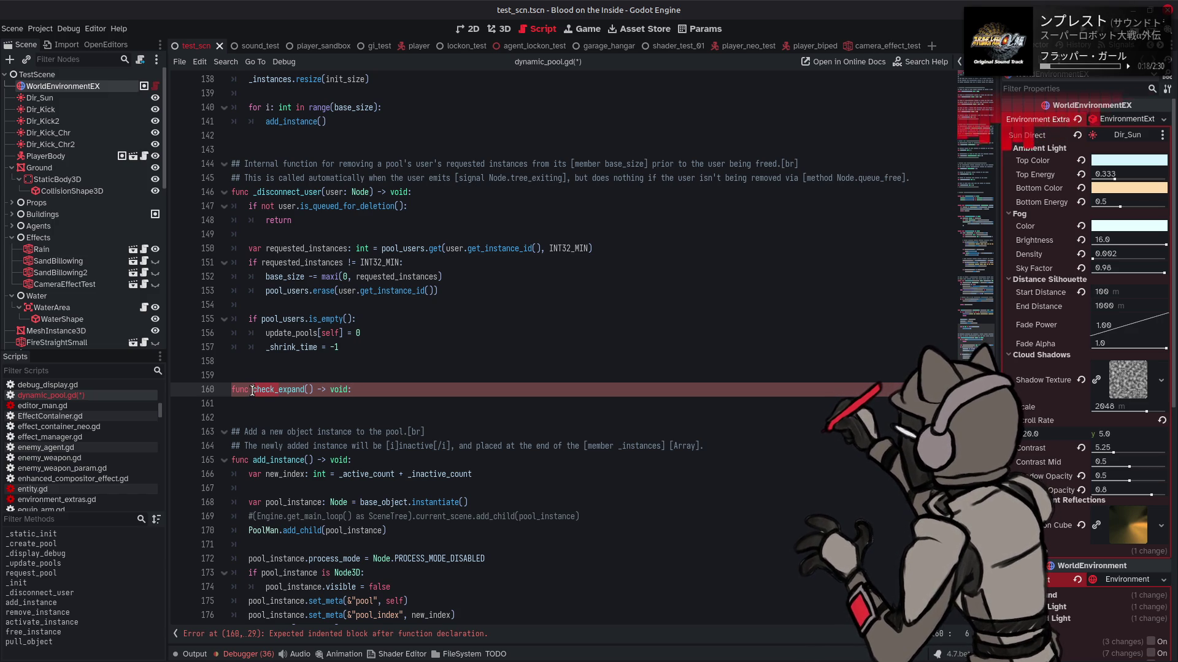
text(maybe_)
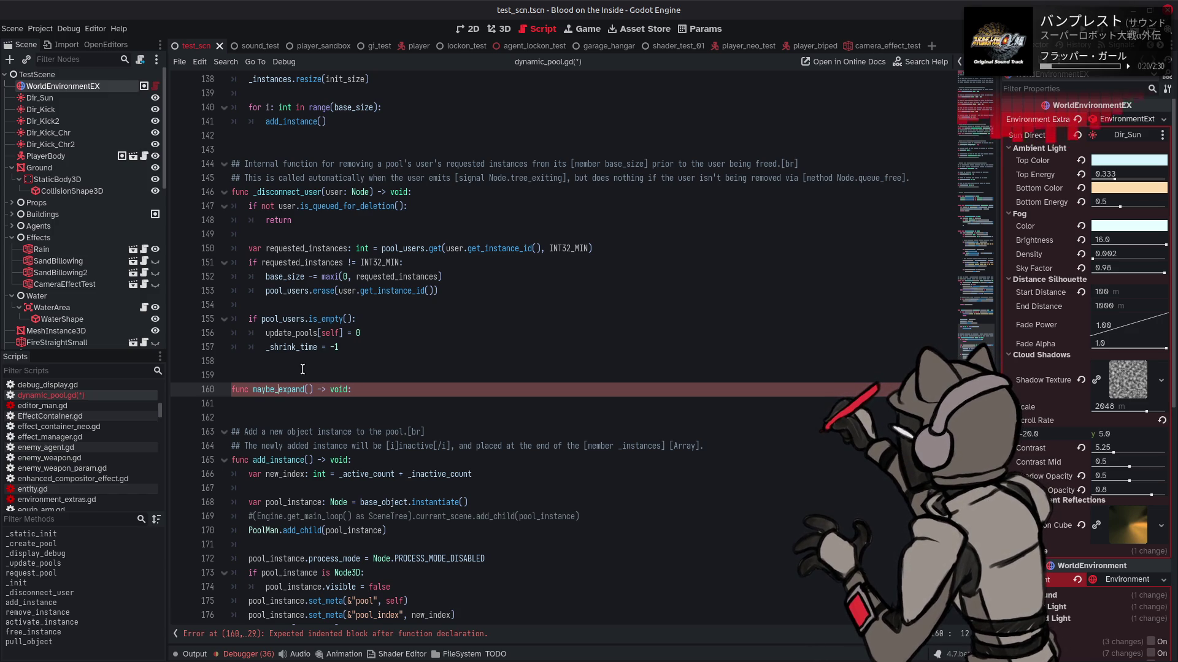
scroll(302, 368, down, 15)
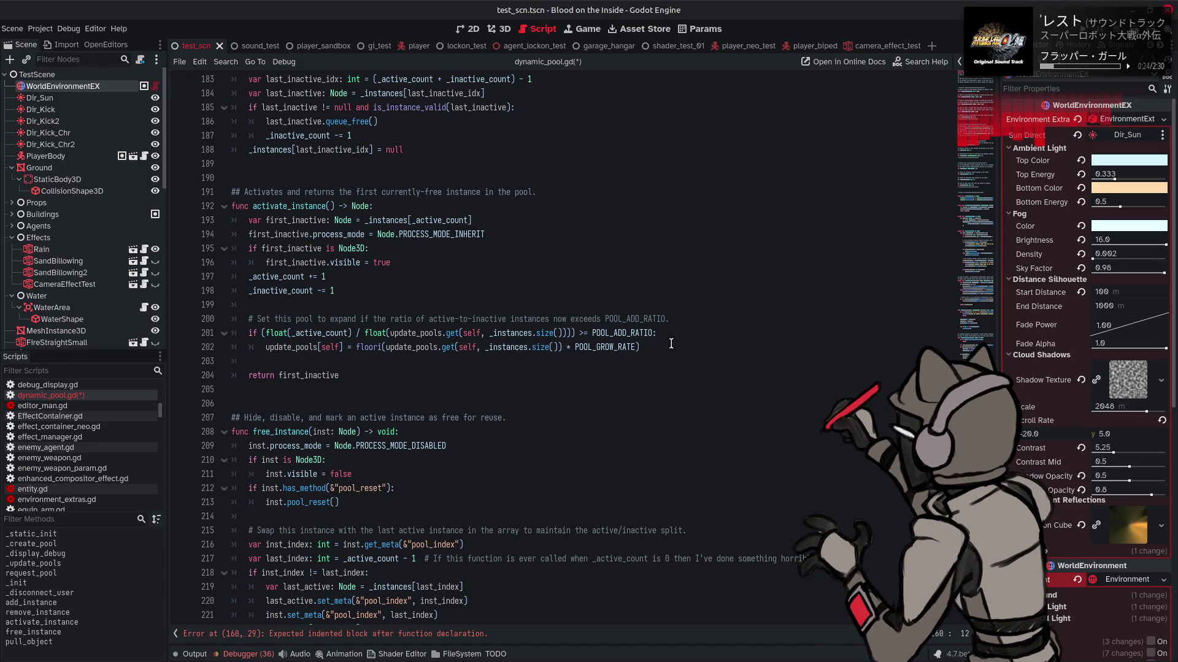
- Move the POOL_ADD_RATIO expansion check out of activate_instance into the maybe_expand function body
mouse_move(671, 344)
mouse_down()
mouse_move(246, 336)
mouse_move(249, 320)
mouse_up()
key(ctrl+x)
scroll(312, 327, up, 13)
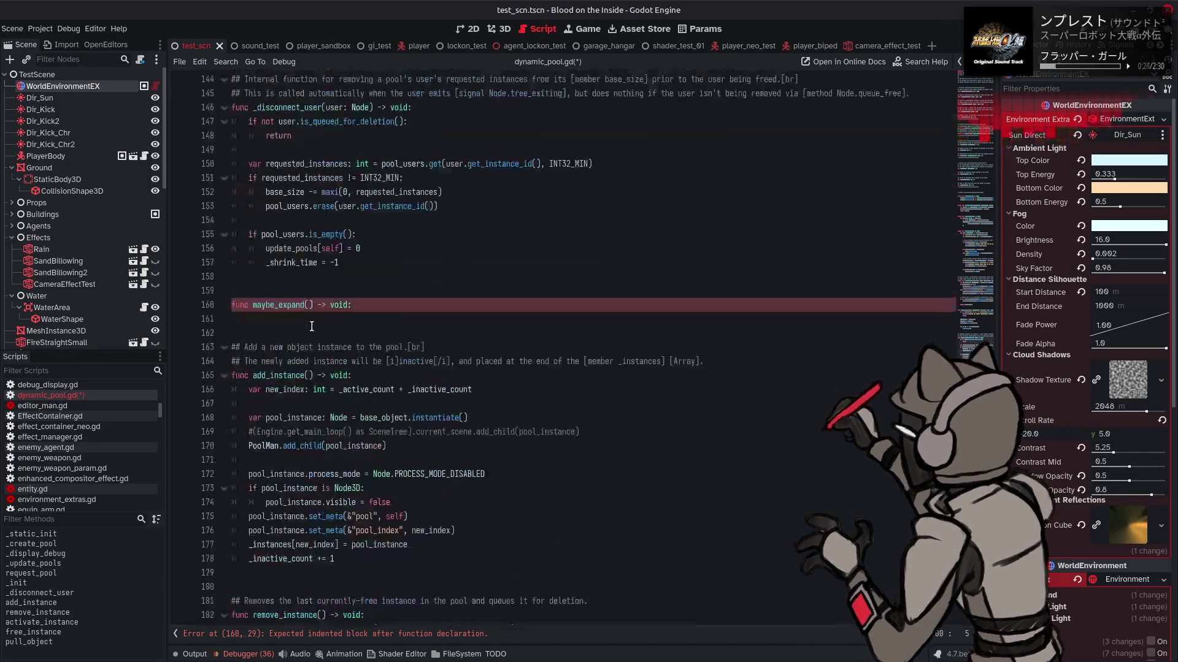
click(307, 317)
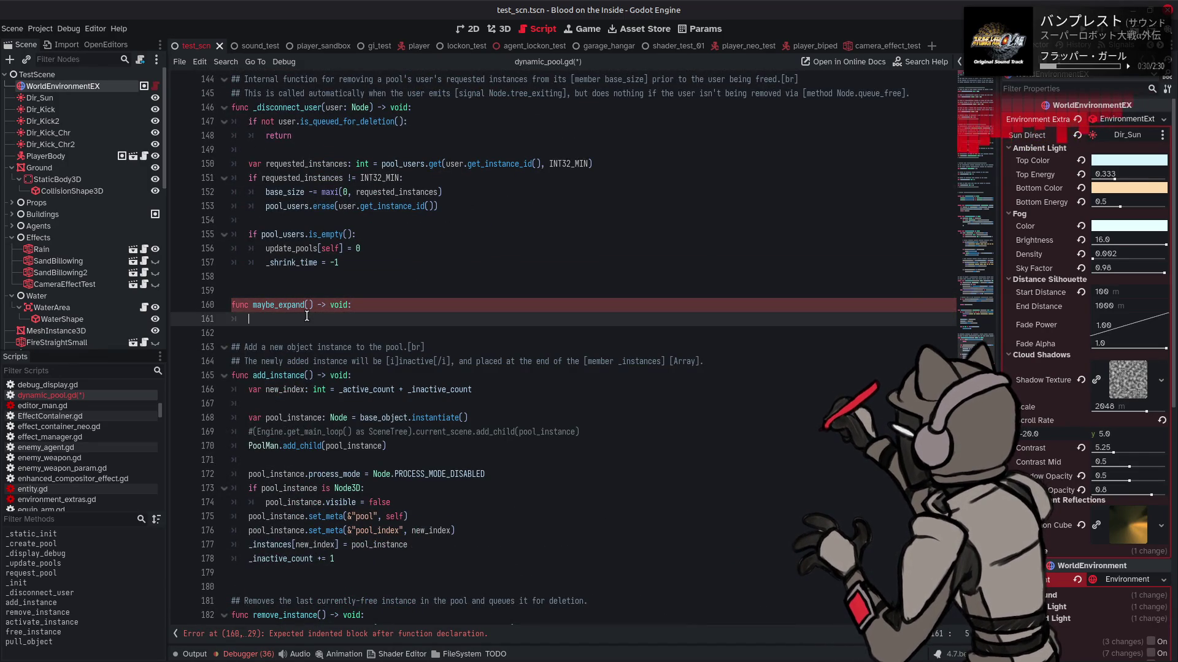
key(ctrl+v)
- Turn the check's comment into a '##' doc comment above maybe_expand and tidy the surrounding blank lines
drag(676, 318, 245, 316)
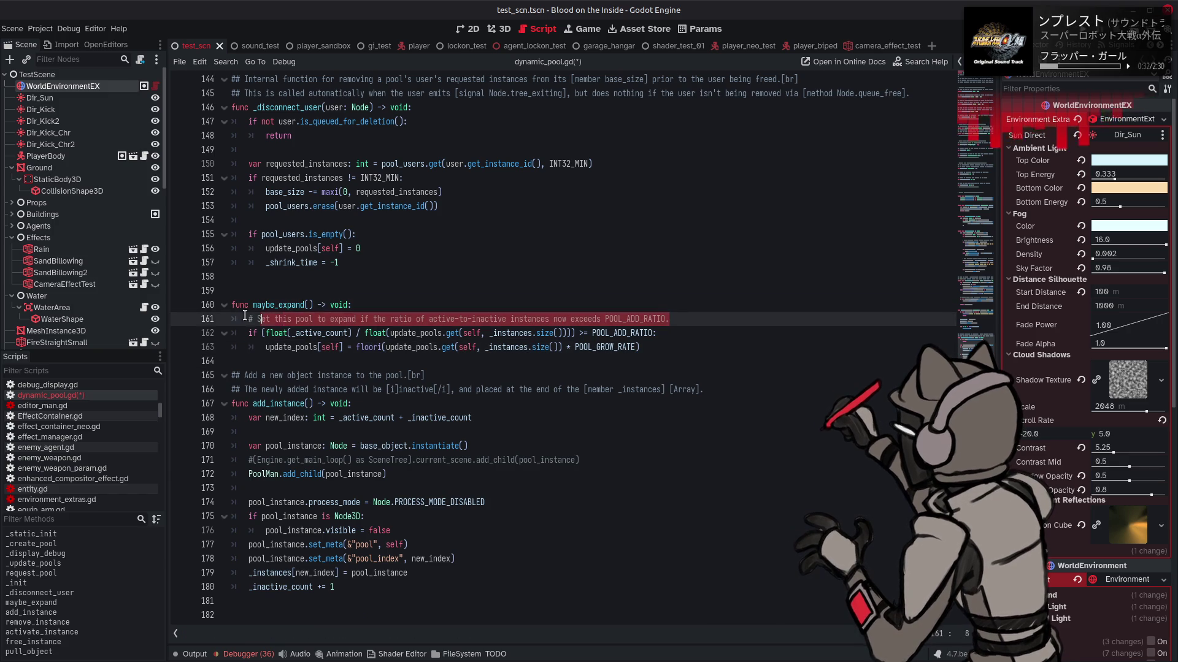
key(ctrl+x)
click(249, 291)
key(Return)
key(ctrl+v)
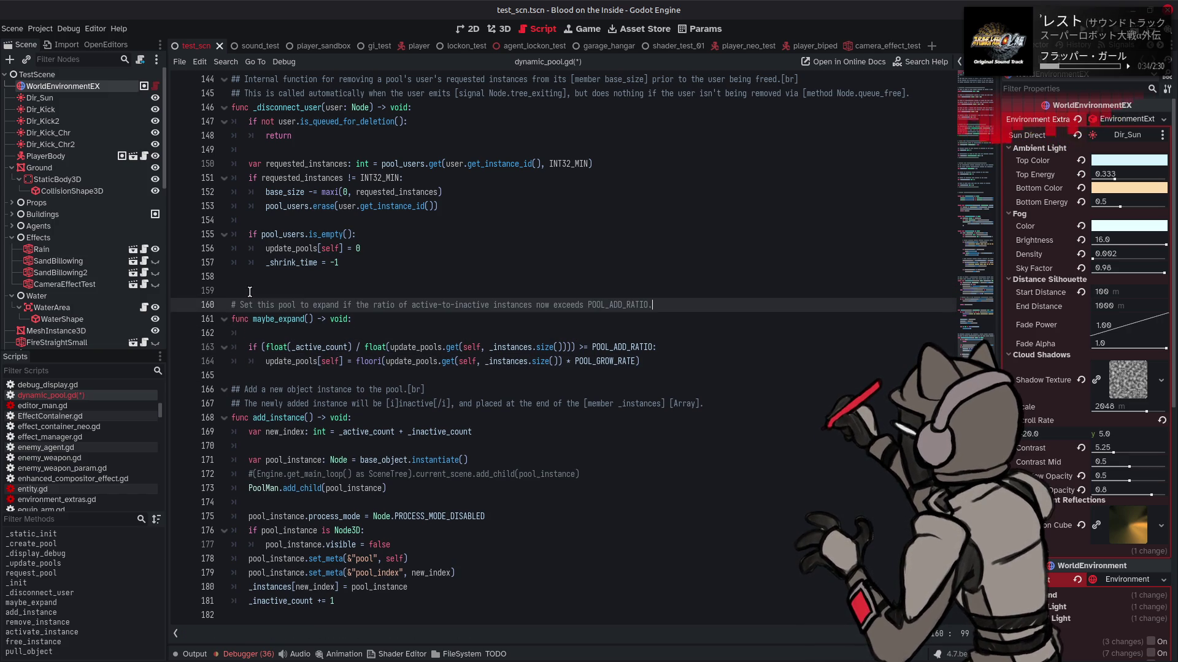
click(236, 305)
text(#)
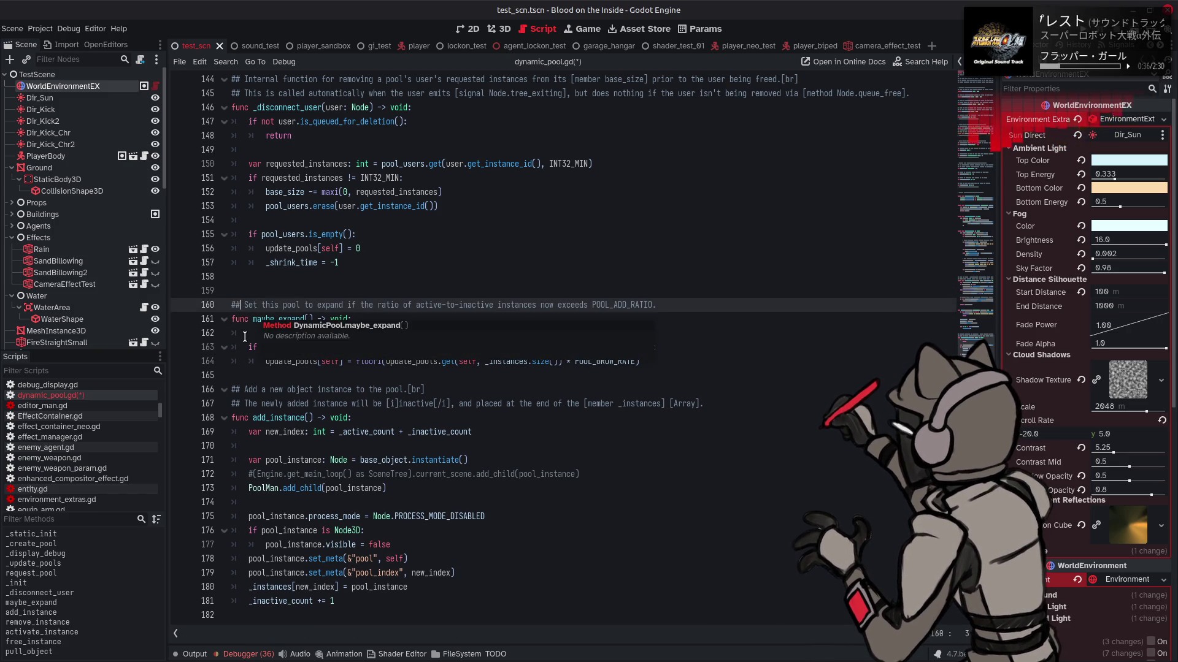
click(244, 334)
key(BackSpace)
key(BackSpace)
click(282, 361)
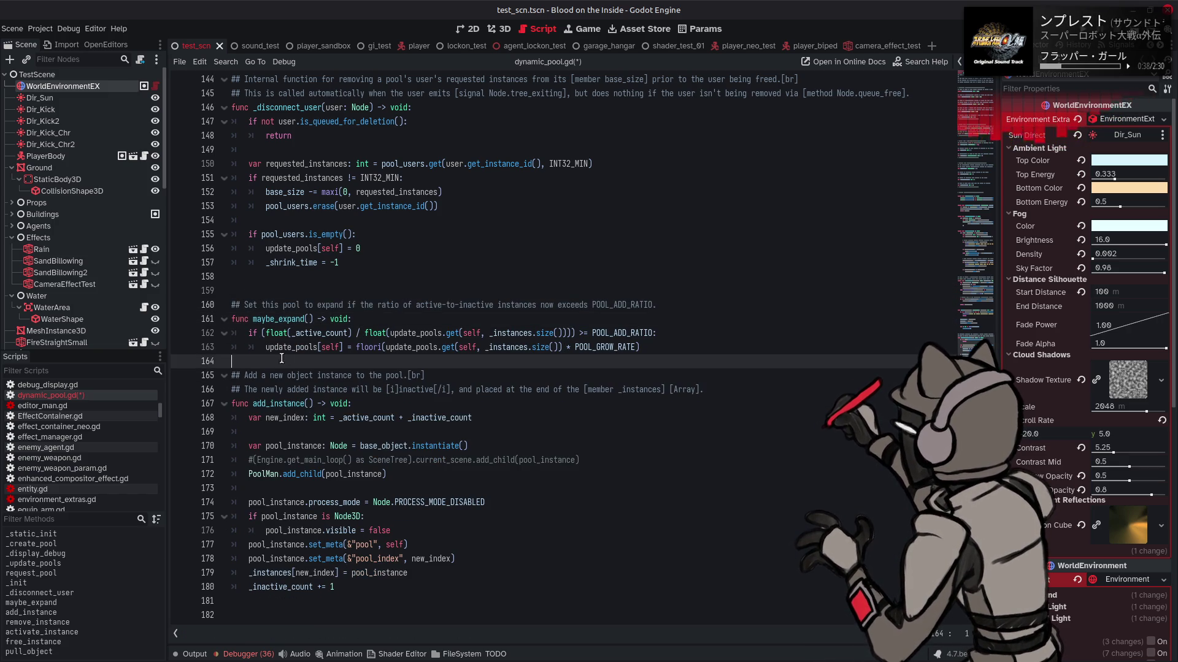
key(Return)
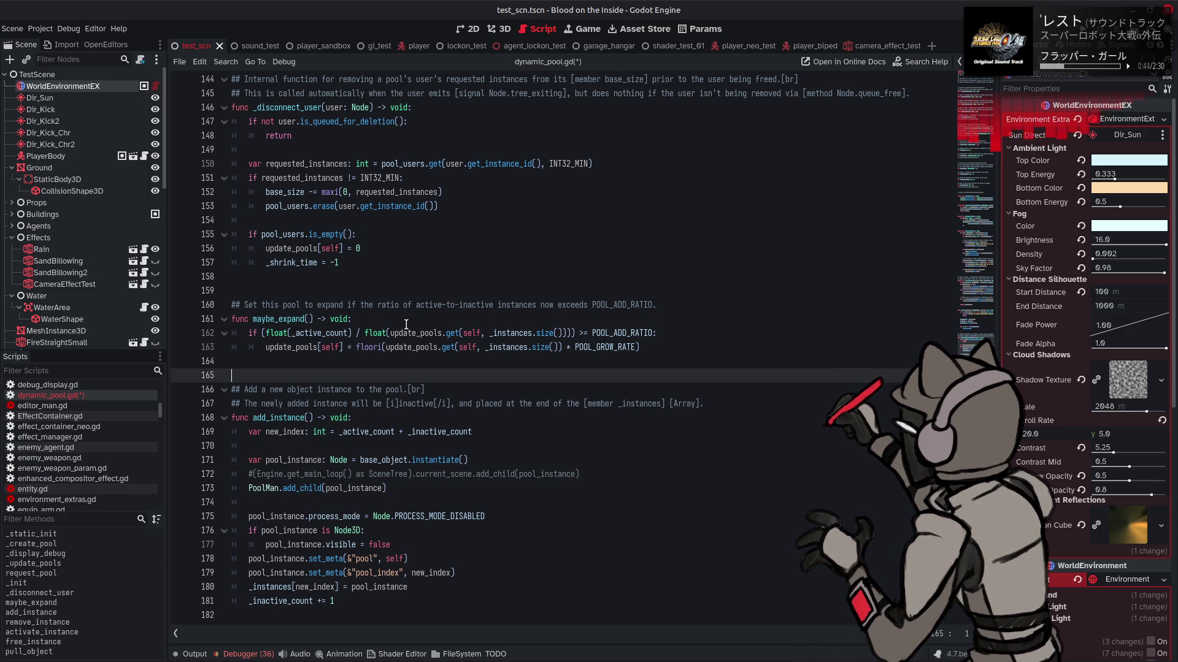
- Reword the maybe_expand doc comment to 'its' ratio, drop the word 'now', and save
double_click(367, 305)
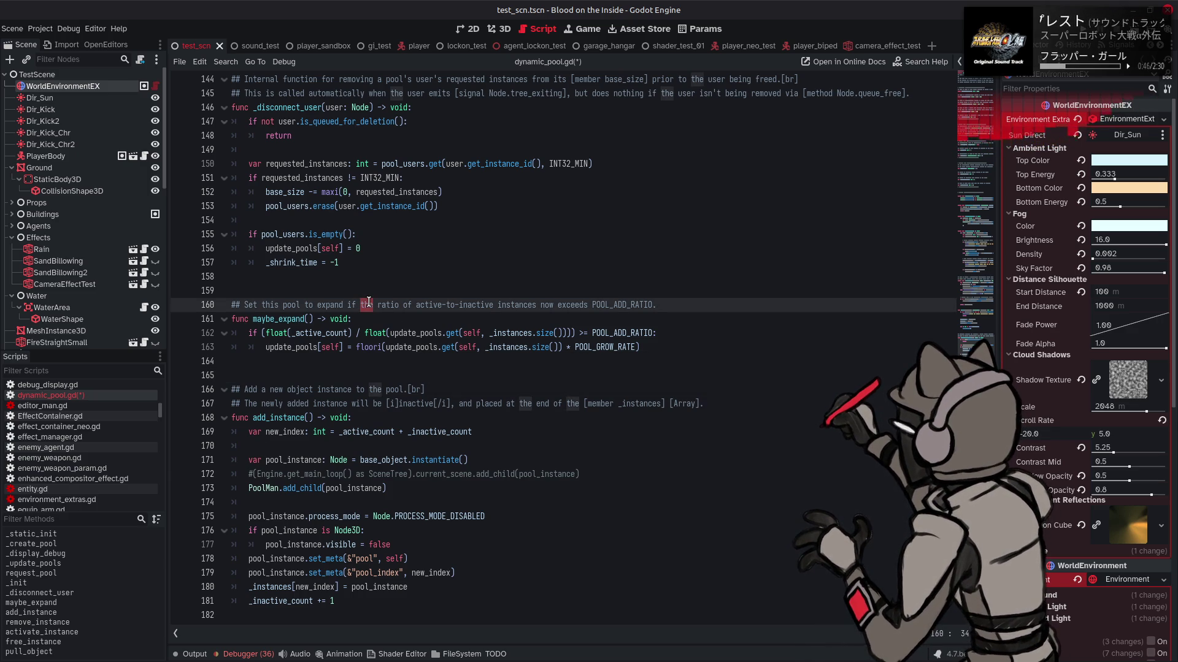
text(is)
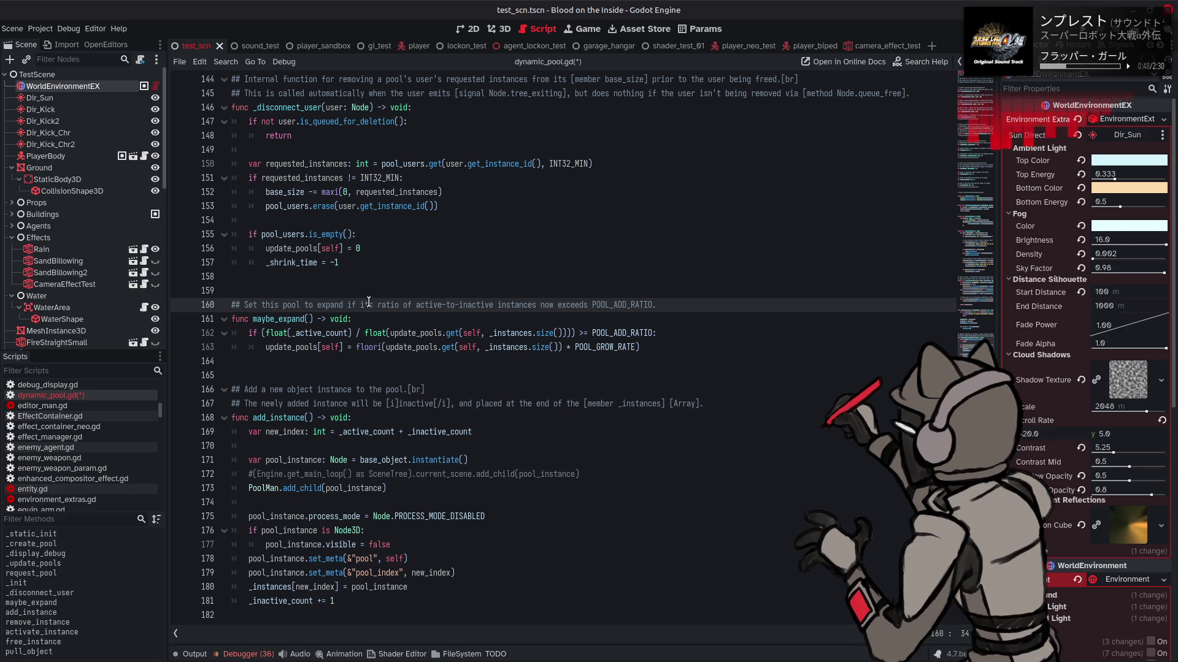
double_click(544, 304)
key(BackSpace)
key(BackSpace)
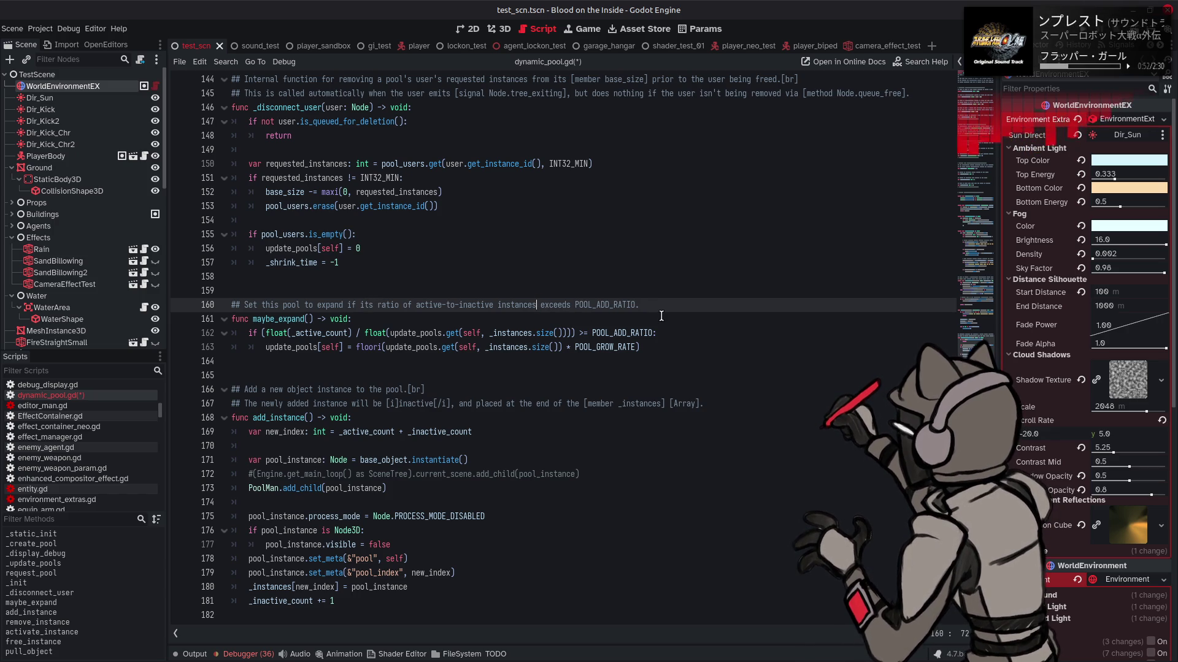
key(ctrl+s)
- Call maybe_expand() in activate_instance just before 'return first_inactive'
scroll(466, 380, down, 10)
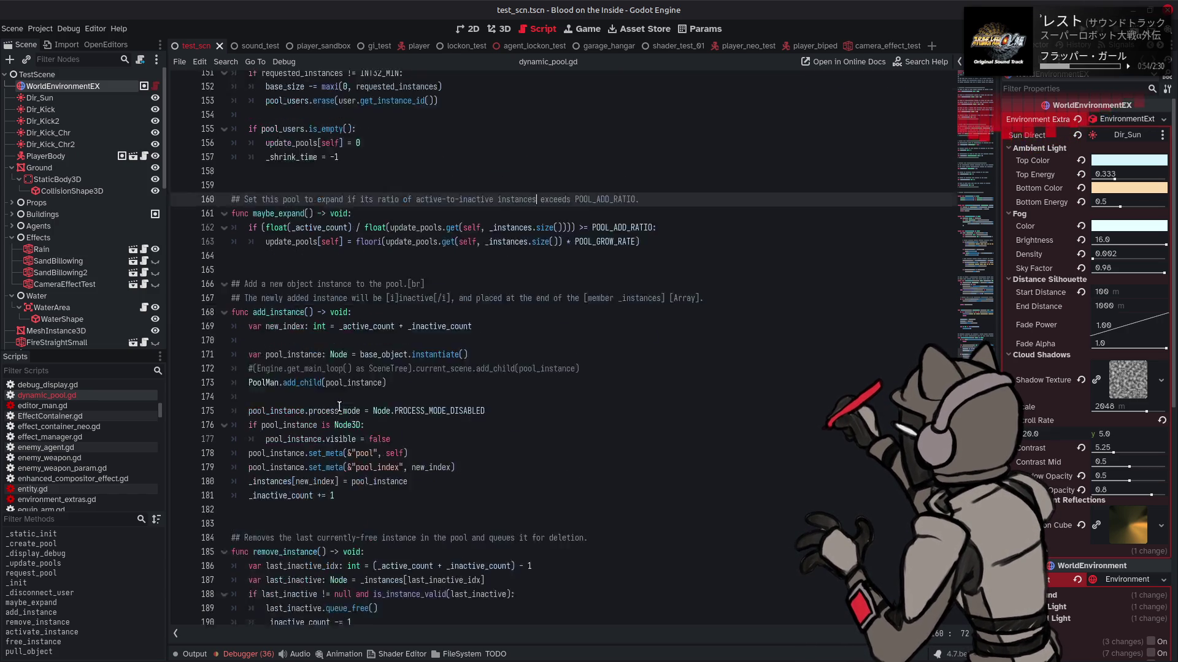
scroll(462, 403, up, 10)
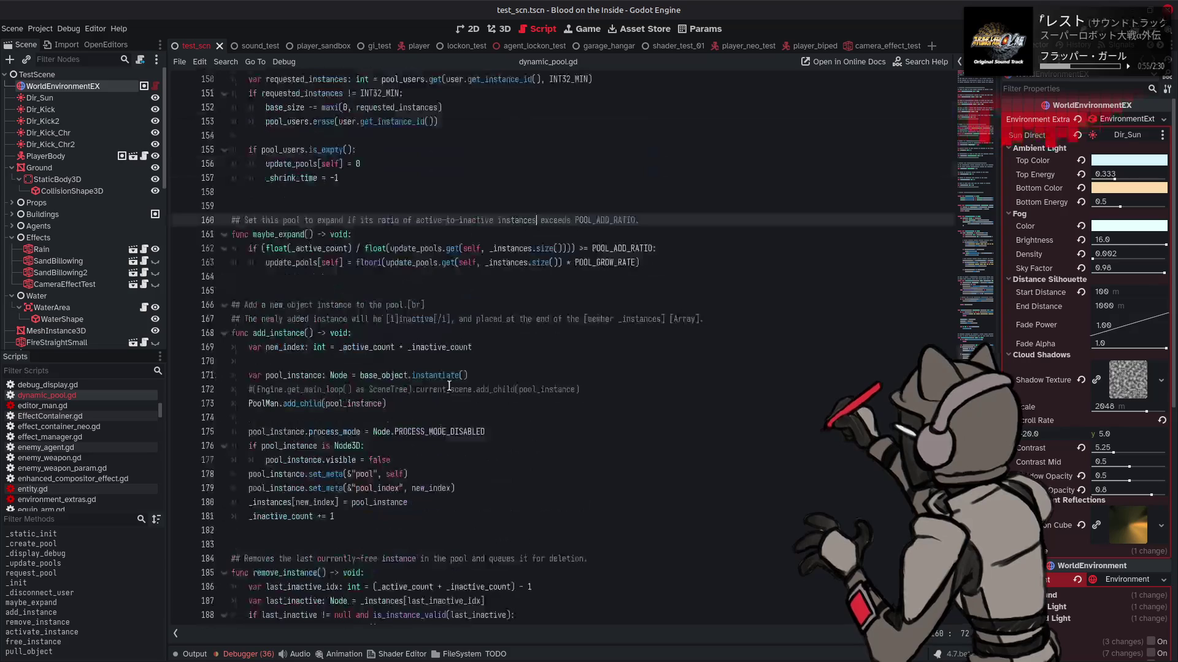
click(314, 235)
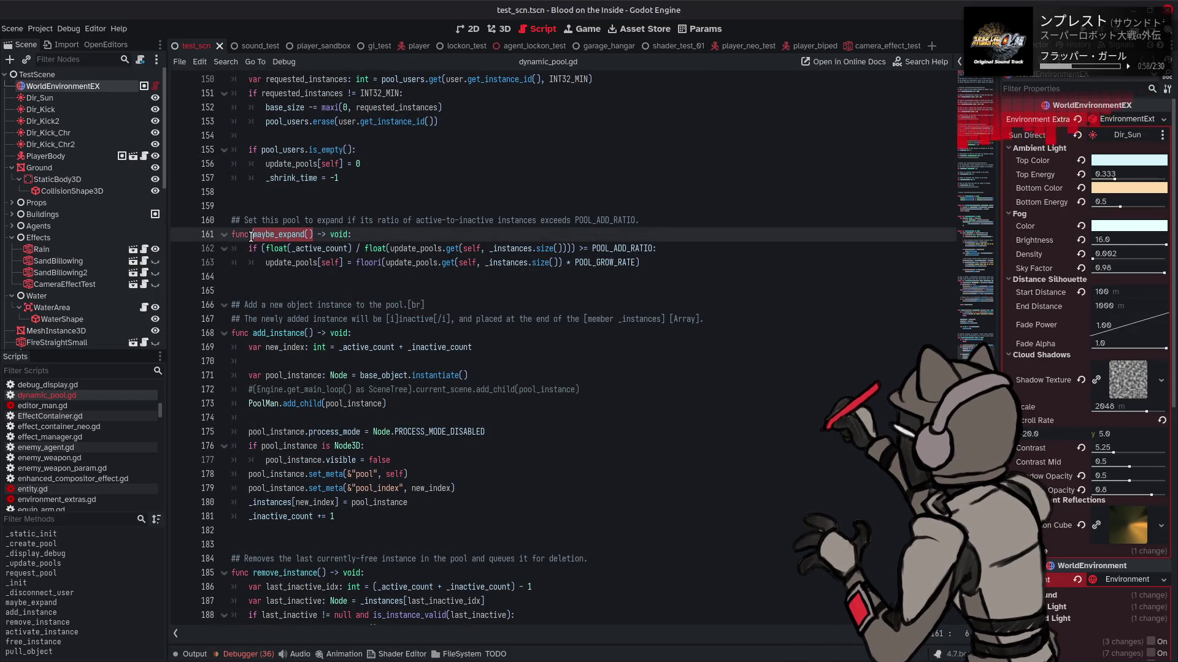
scroll(303, 368, down, 10)
click(299, 400)
click(300, 400)
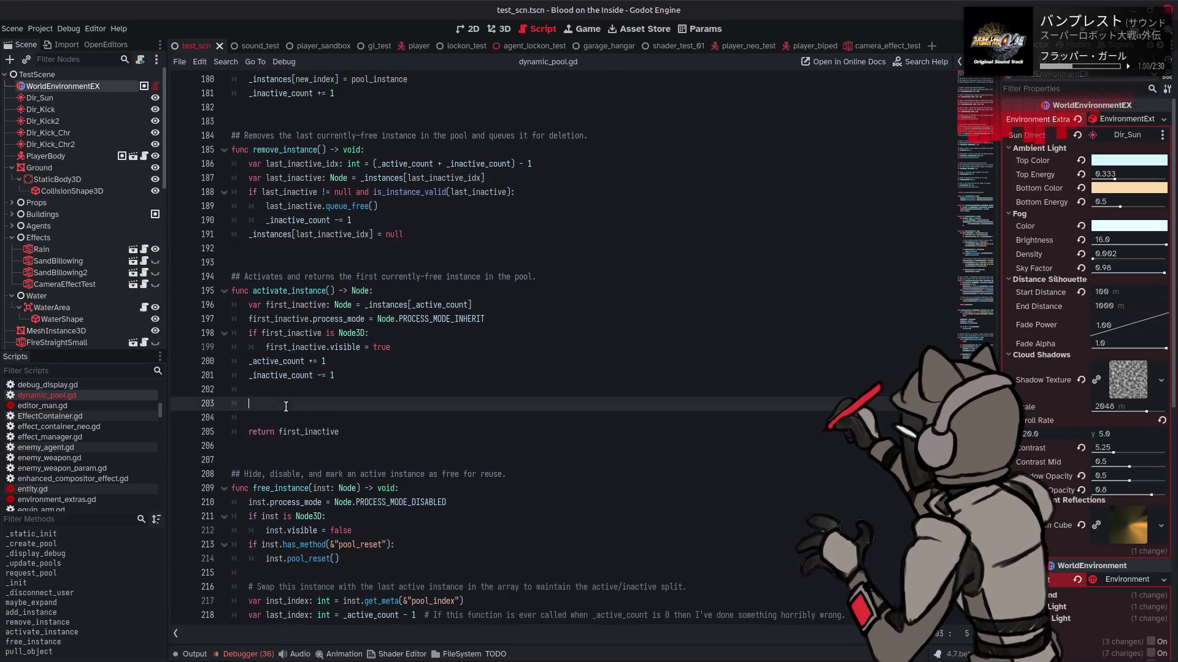
key(ctrl+v)
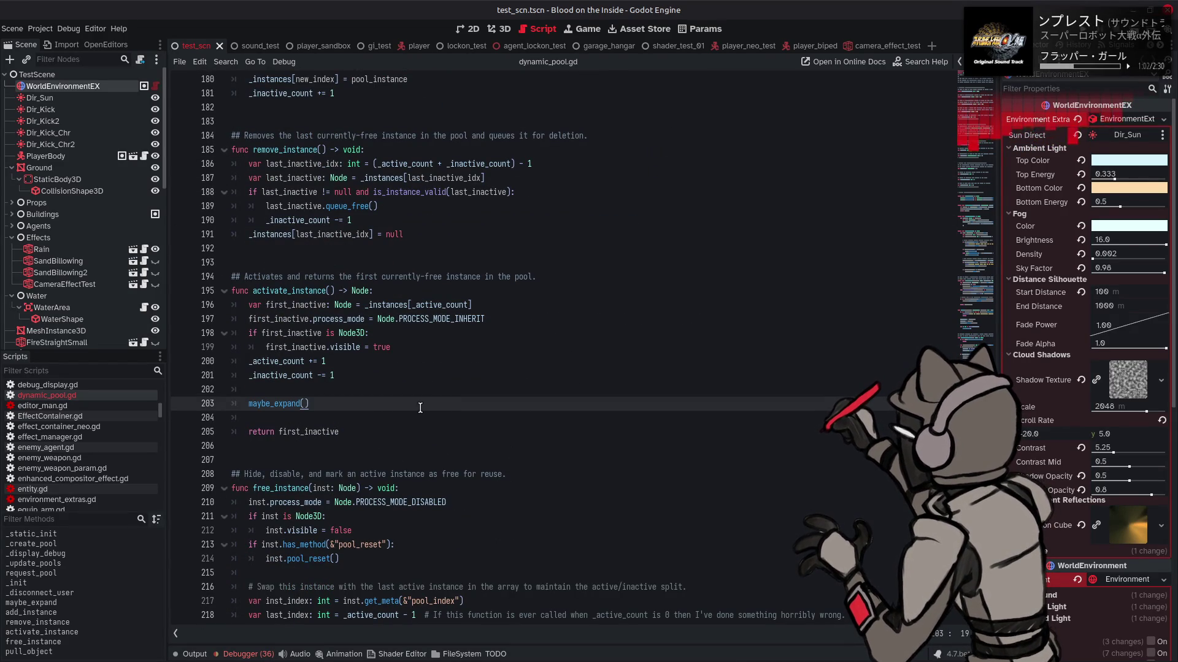
- Move the shrink check out of free_instance into a new 'func maybe_shrink() -> void' below maybe_expand
scroll(420, 408, up, 20)
scroll(420, 408, down, 20)
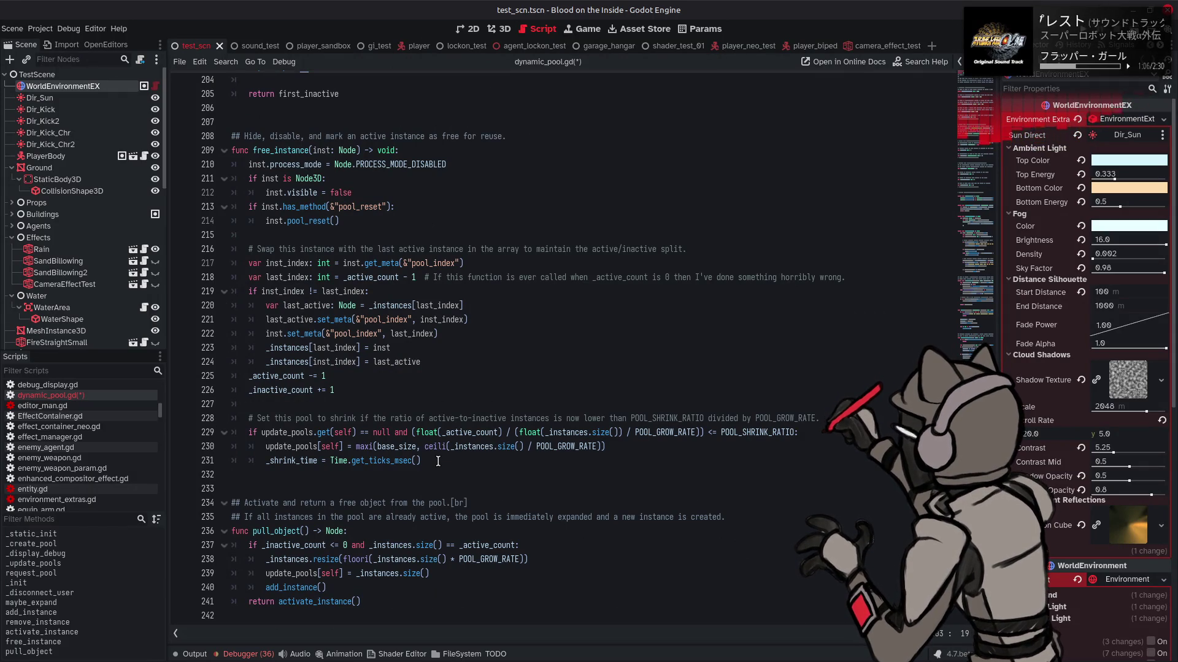
mouse_move(438, 460)
mouse_down()
mouse_move(368, 457)
mouse_move(249, 418)
mouse_up()
key(BackSpace)
scroll(400, 377, up, 13)
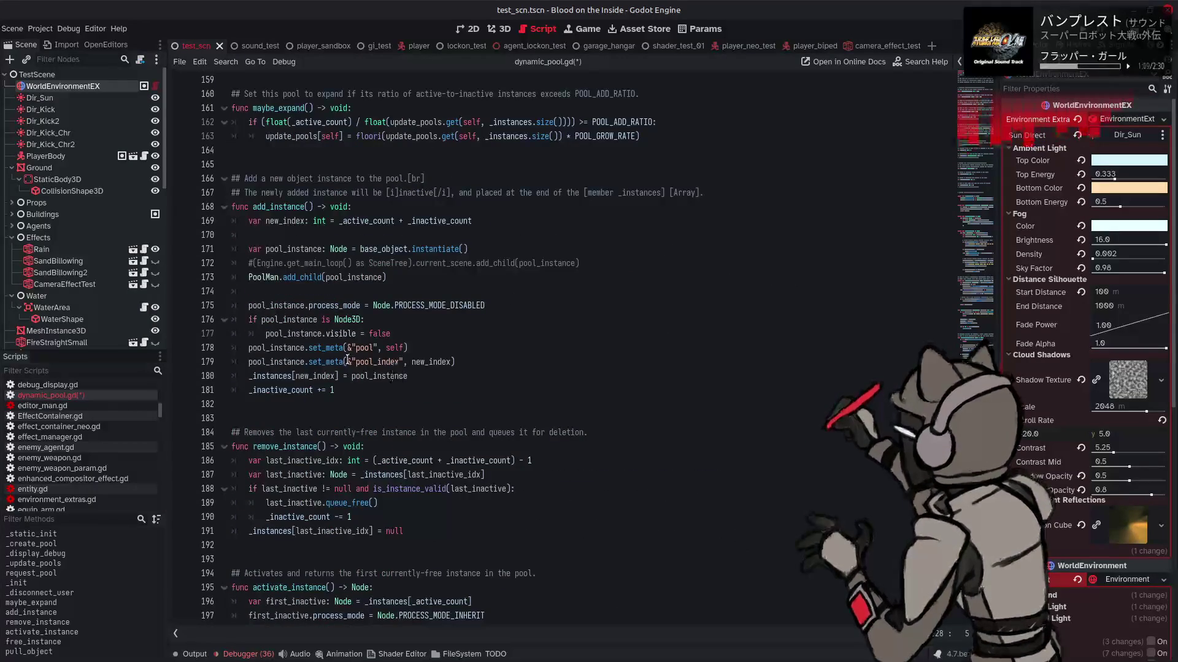
scroll(347, 361, up, 4)
click(260, 331)
key(Return)
key(Return)
key(Return)
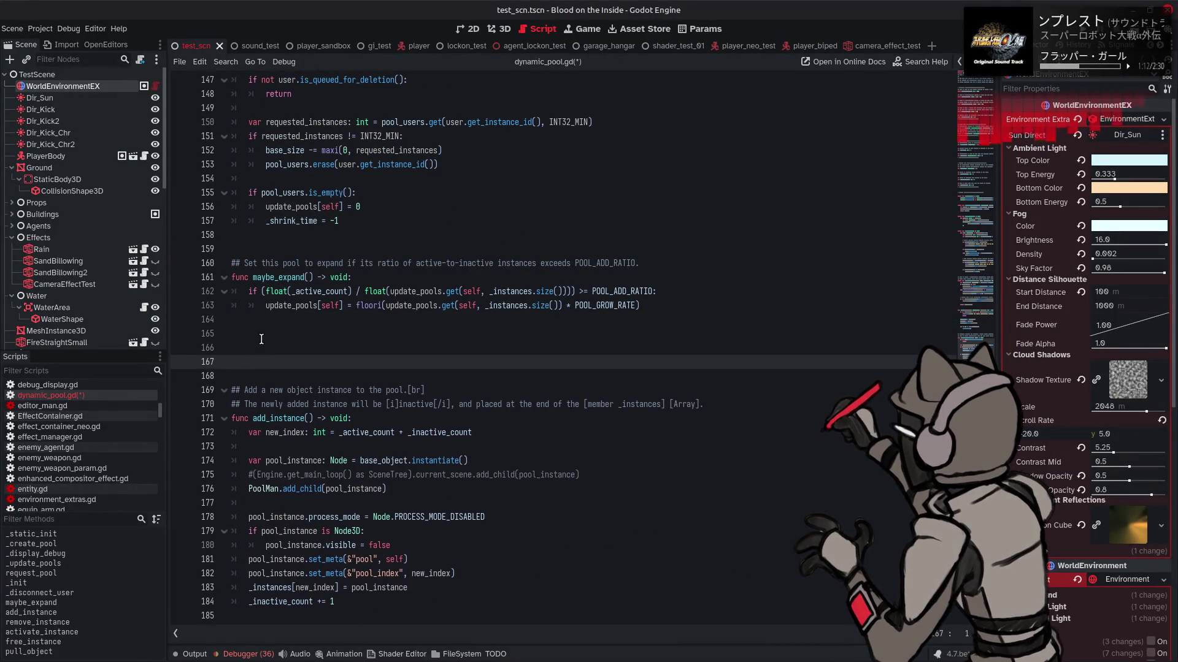
click(261, 339)
key(Down)
text(func )
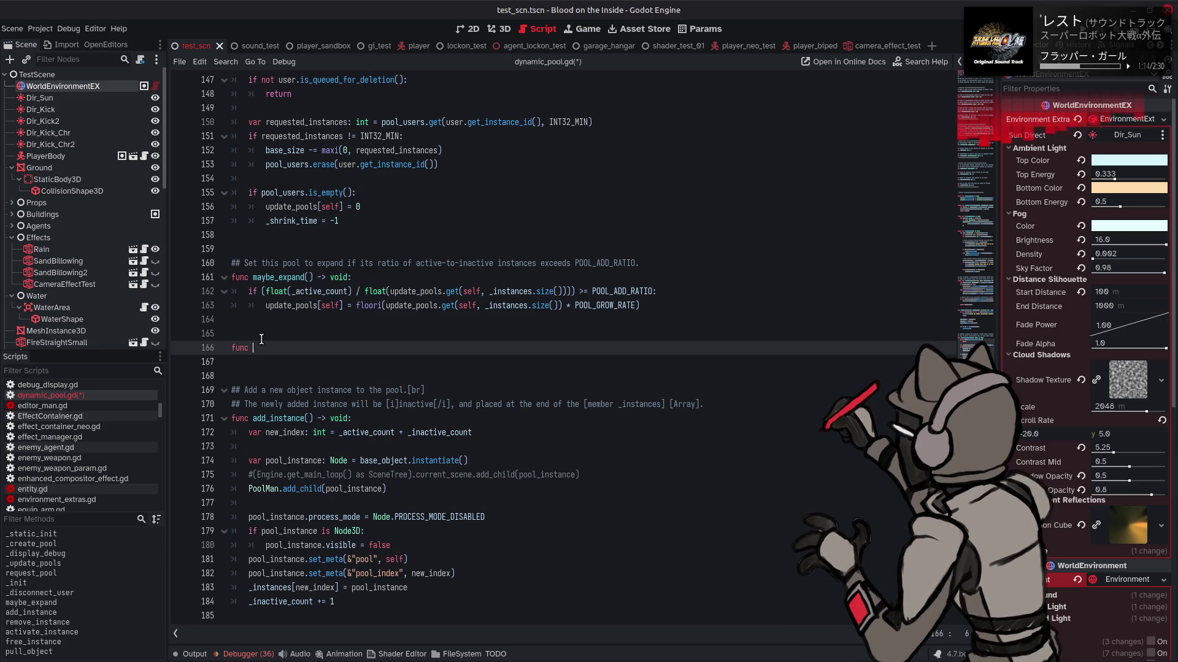
text(maybe_s)
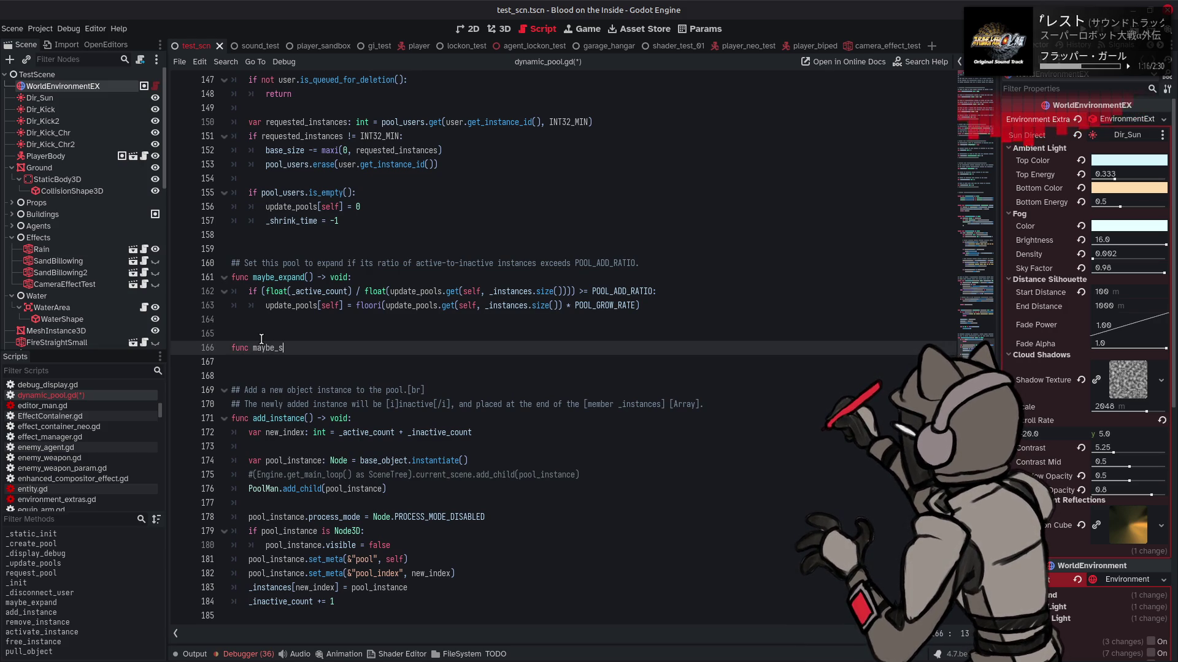
text(hrink() -> )
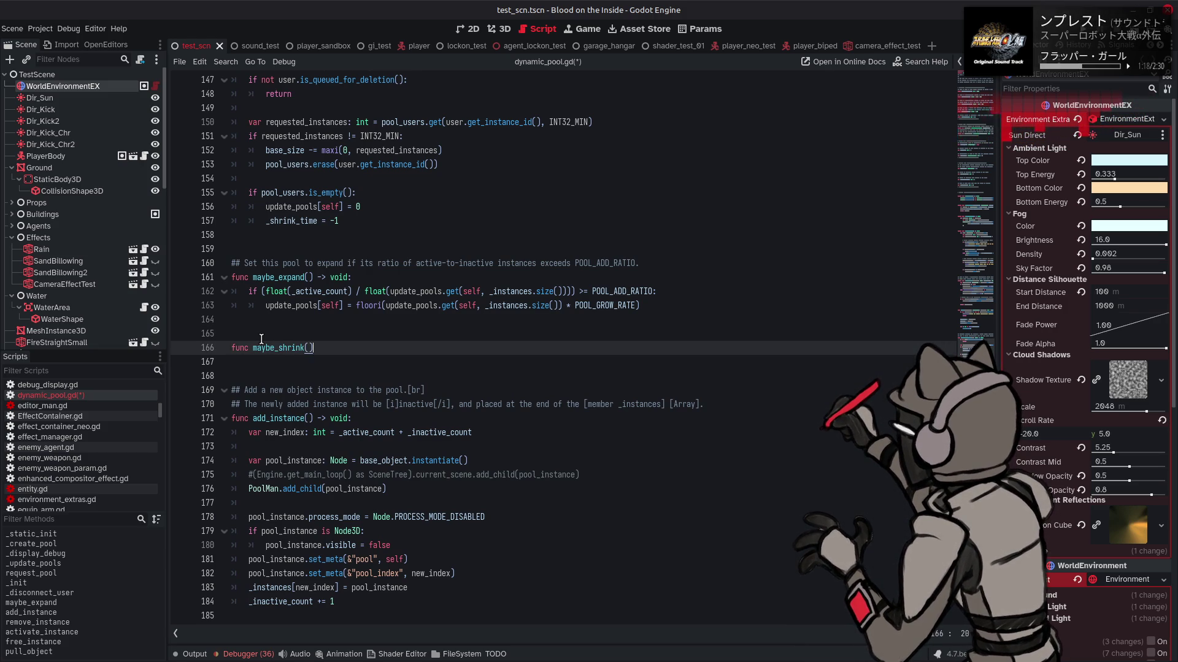
text(void:)
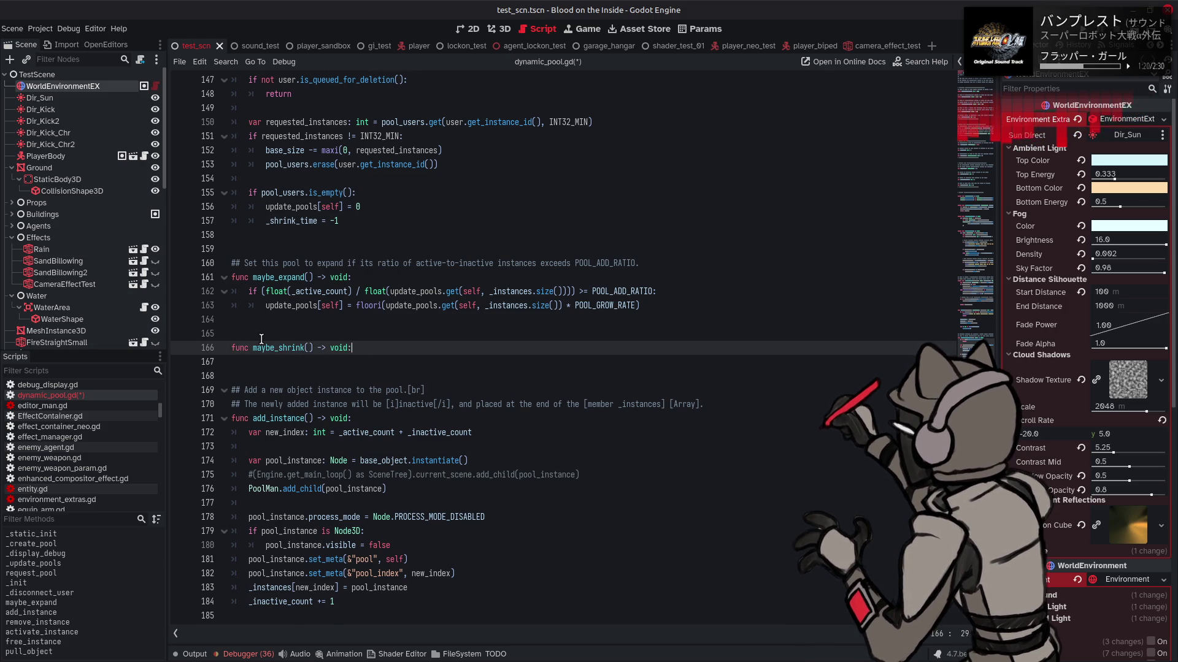
text( 	# Set this pool to shrink if the ratio of active-to-inactive instances is now lower than POOL_SHRINK_RATIO divided by POOL_GROW_RATE. 	if update_pools.get(self) == null and (float(_active_count) / (float(_instances.size()) / POOL_GROW_RATE)) <= POOL_SHRINK_RATIO: 		update_pools[self] = maxi(base_size, ceili(_instances.size() / POOL_GROW_RATE)) 		_shrink_time = Time.get_ticks_msec())
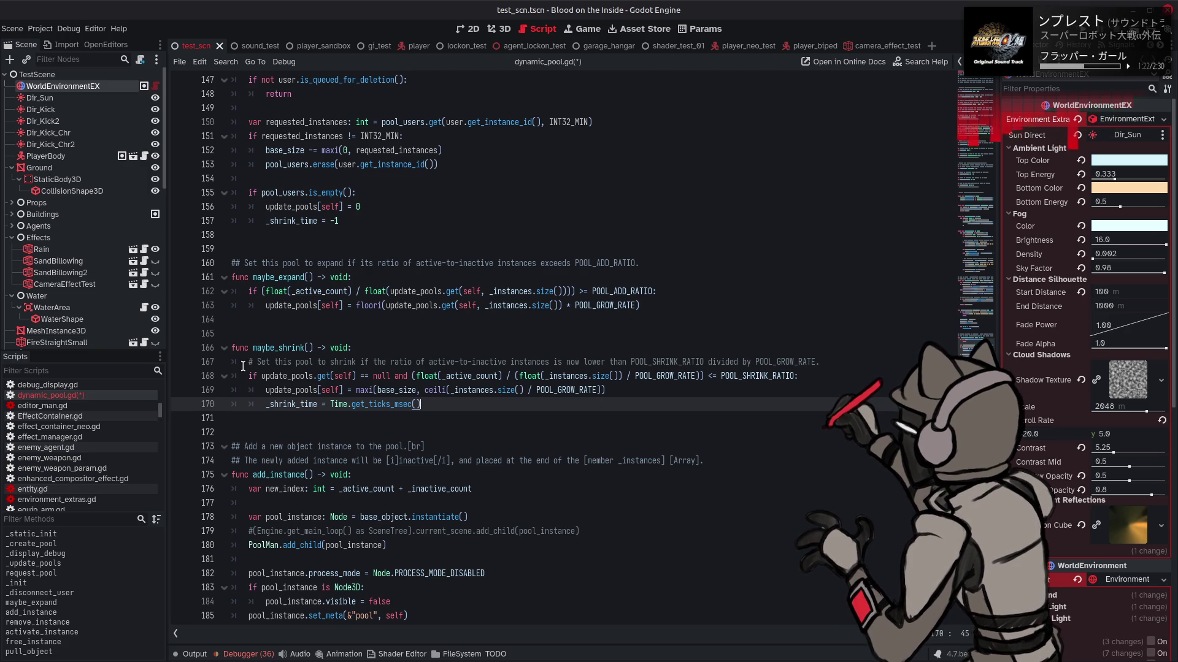
- Turn the shrink comment into a '##' doc comment above maybe_shrink, removing the leftover blank line
mouse_move(244, 362)
mouse_down()
mouse_move(613, 374)
mouse_move(661, 355)
mouse_up()
key(ctrl+x)
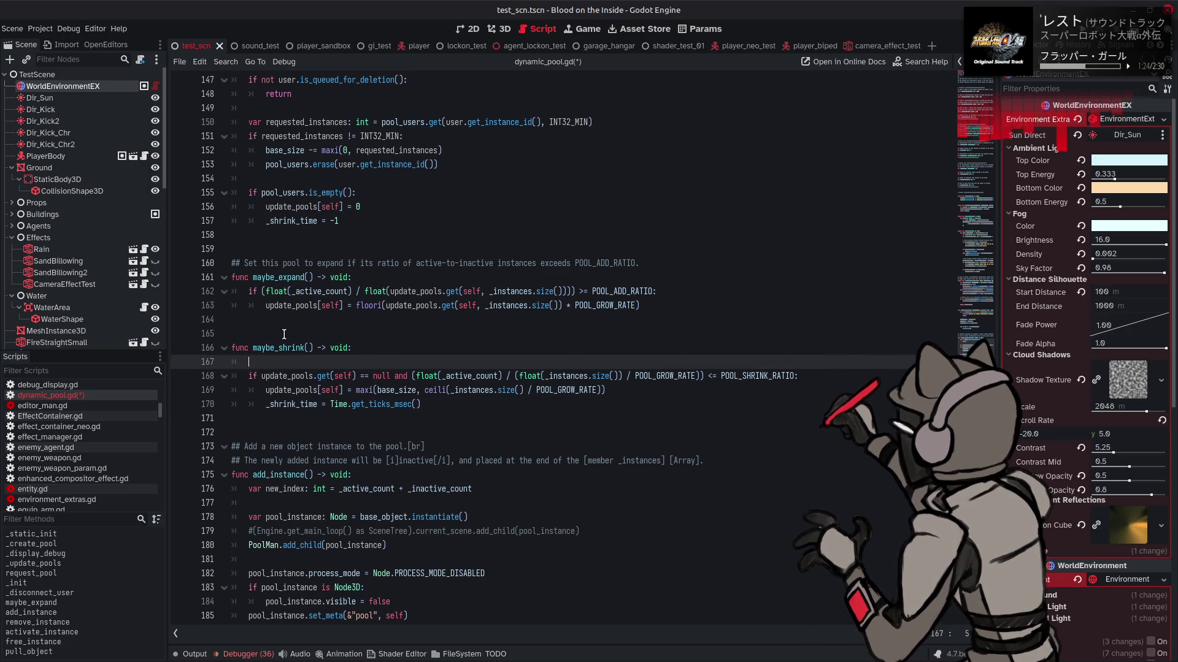
click(280, 332)
key(ctrl+v)
key(ctrl+shift+Return)
click(267, 376)
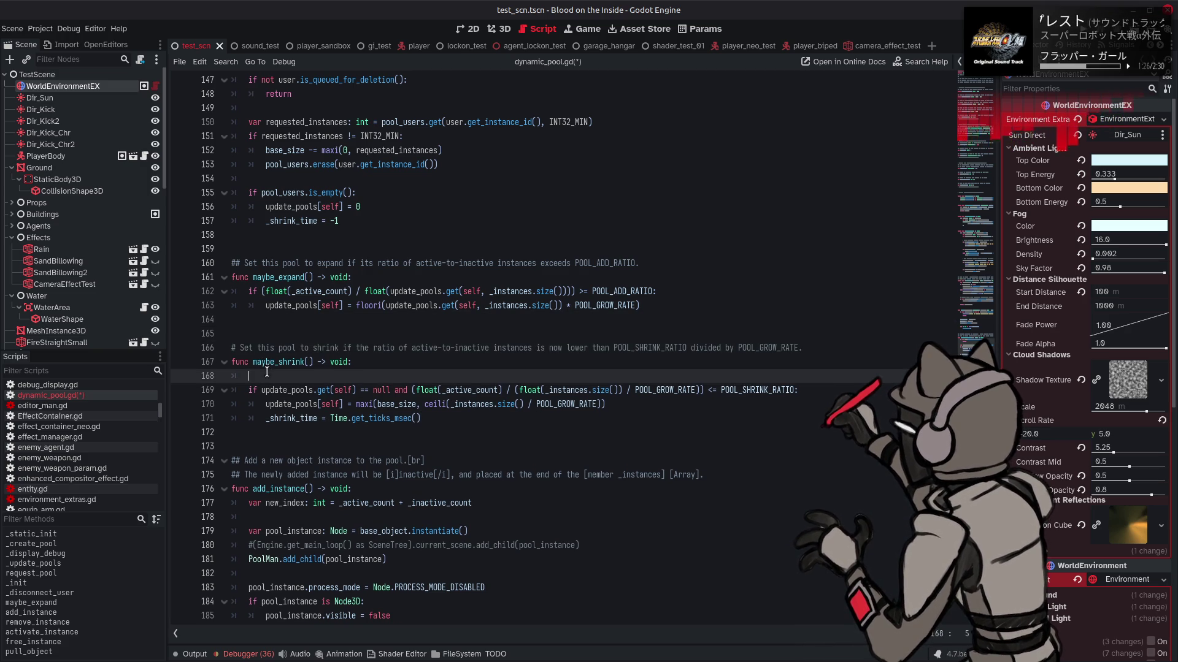
key(BackSpace)
click(239, 348)
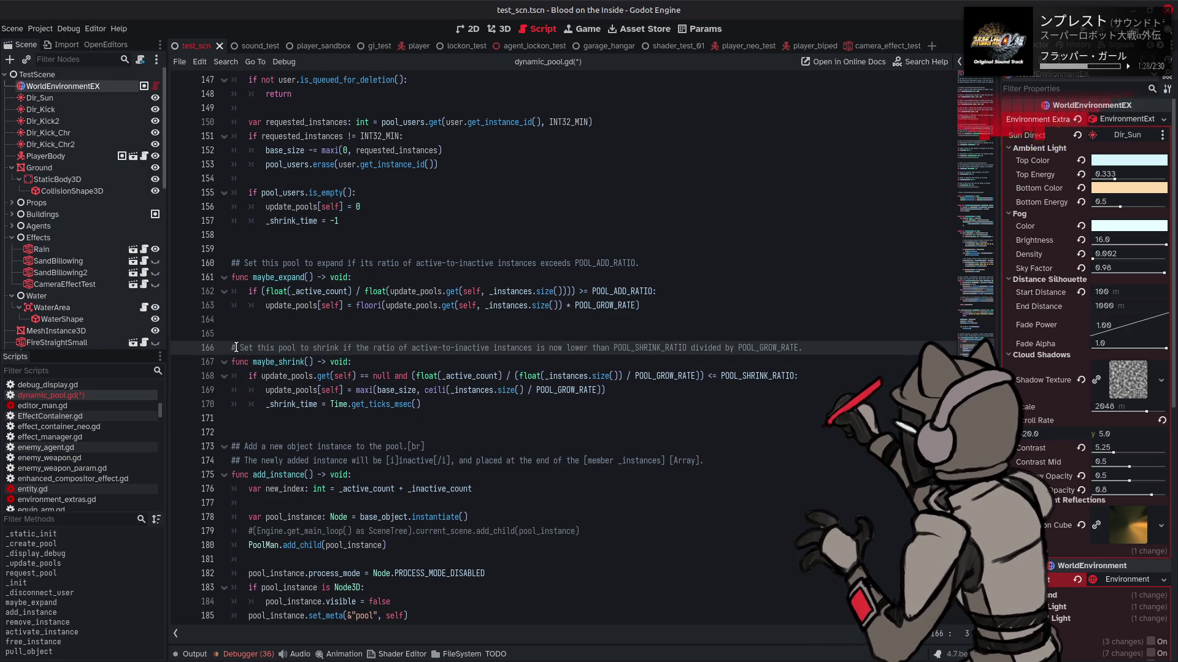
text(#)
- Reword the maybe_shrink comment to 'its' ratio, drop 'now', and save dynamic_pool.gd
double_click(363, 347)
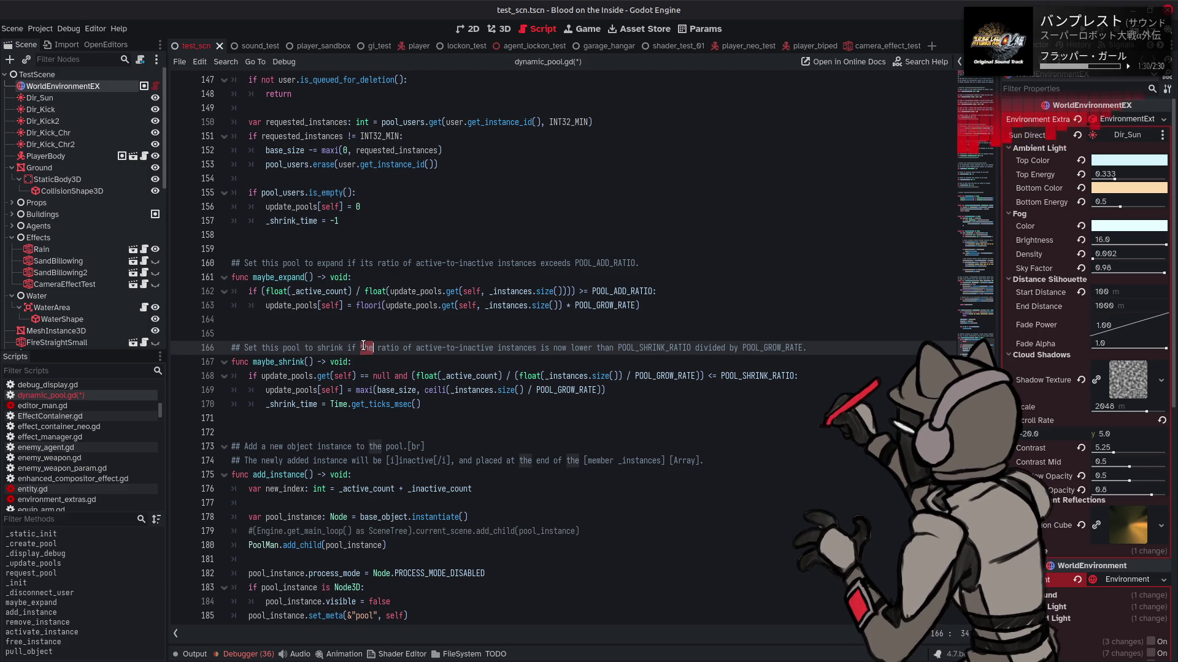
text(its)
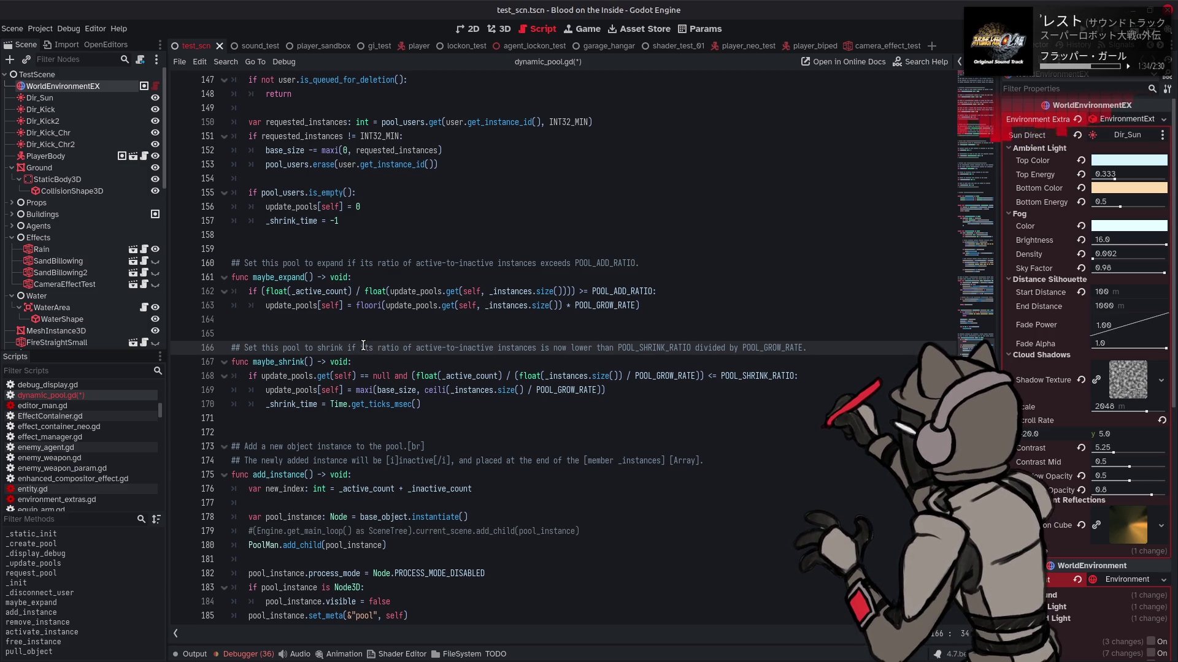
double_click(561, 348)
key(BackSpace)
key(BackSpace)
mouse_move(632, 368)
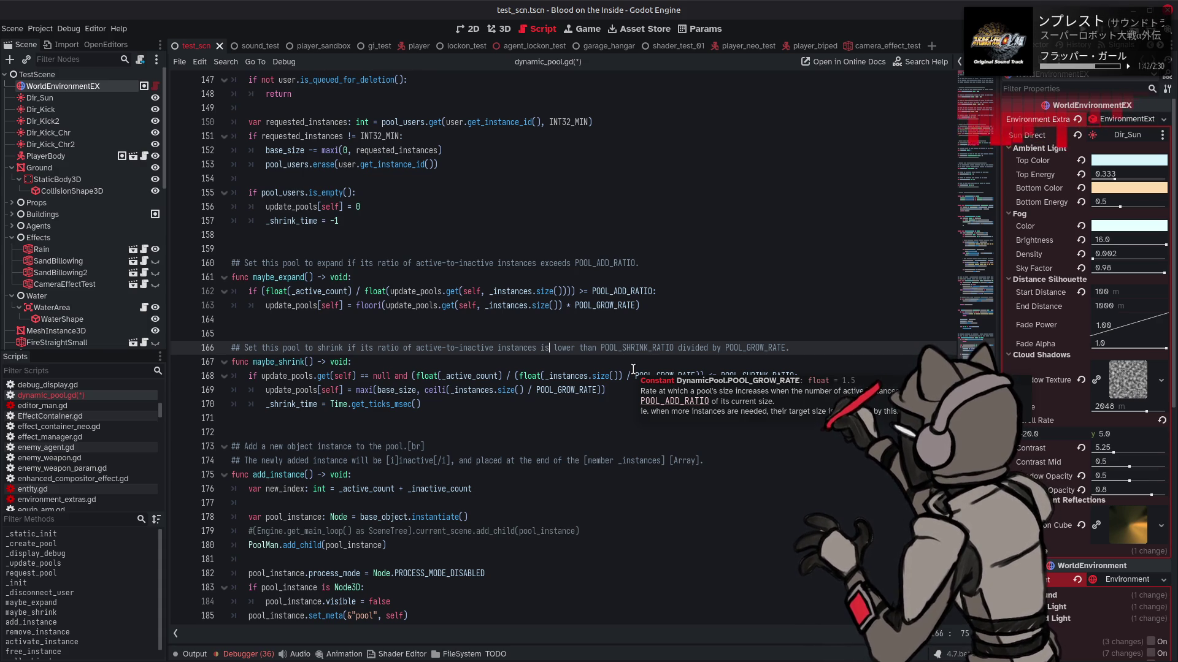
key(ctrl+s)
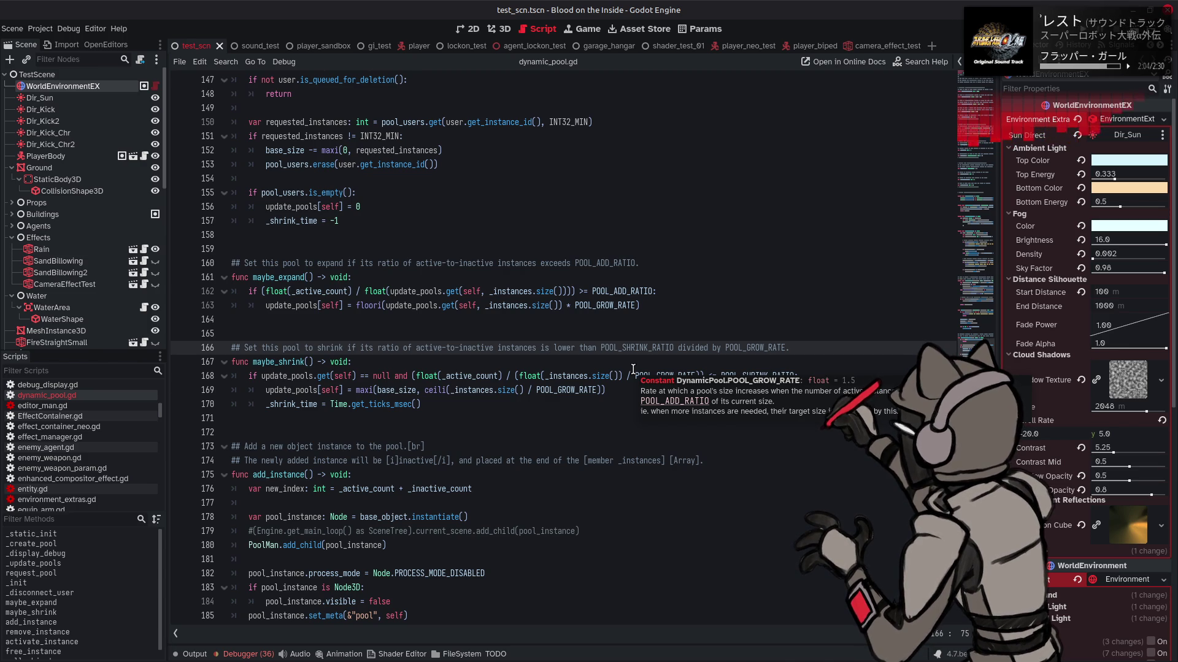
- End free_instance with a call to maybe_shrink()
drag(253, 361, 305, 362)
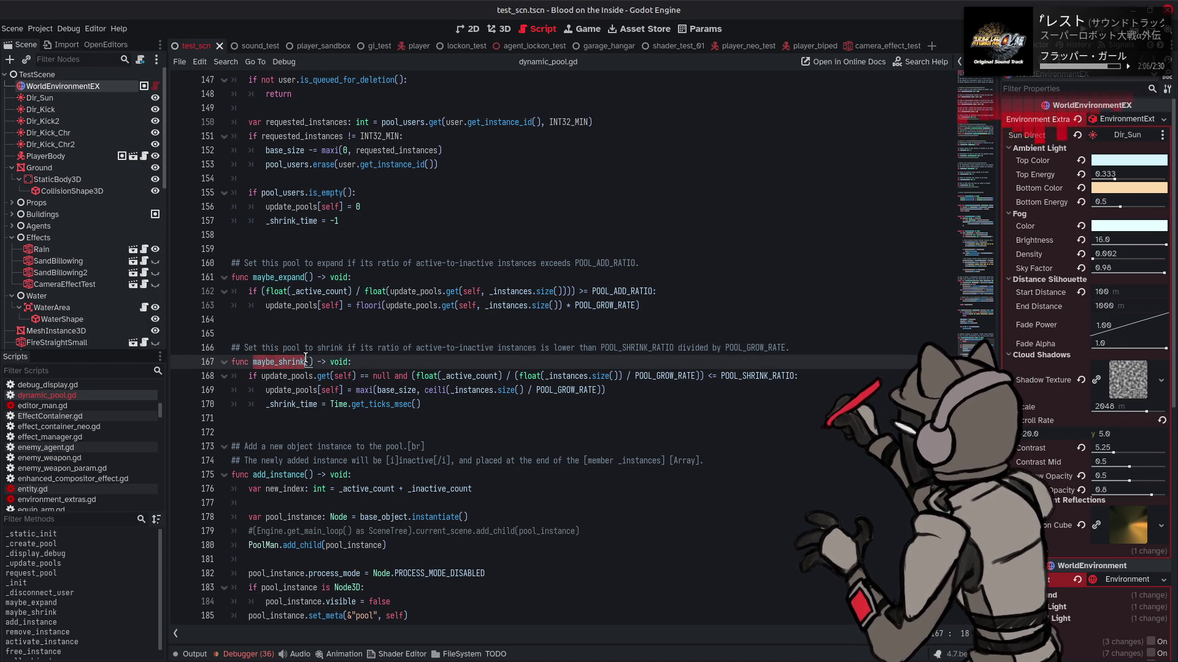
scroll(383, 395, down, 15)
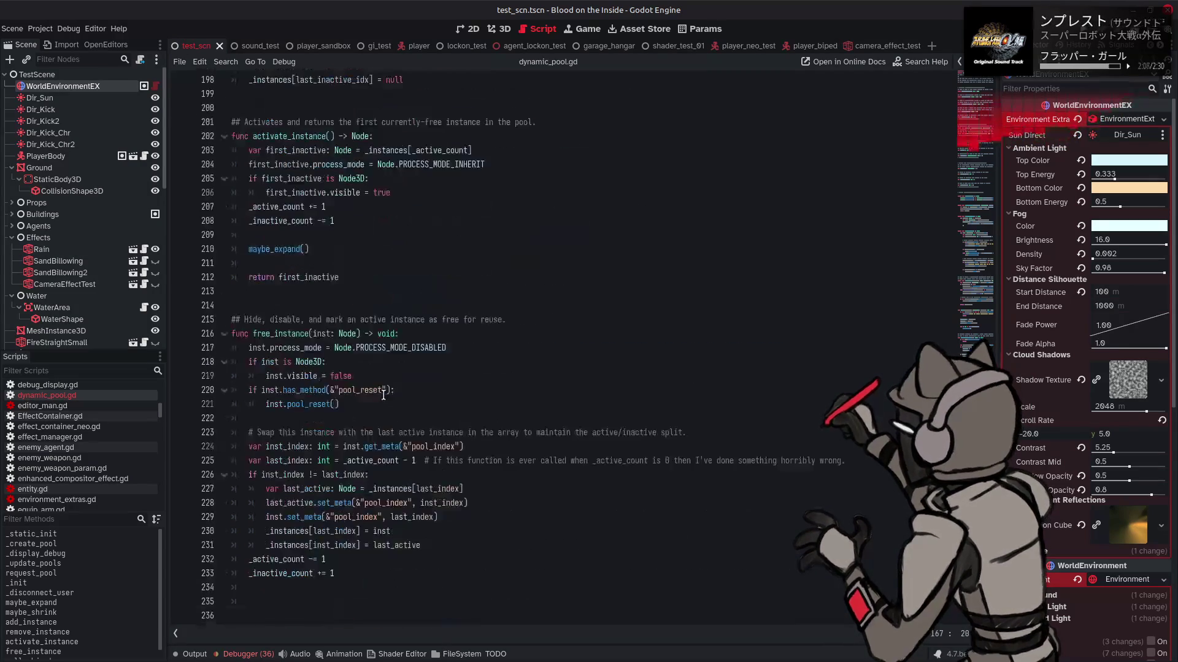
click(307, 601)
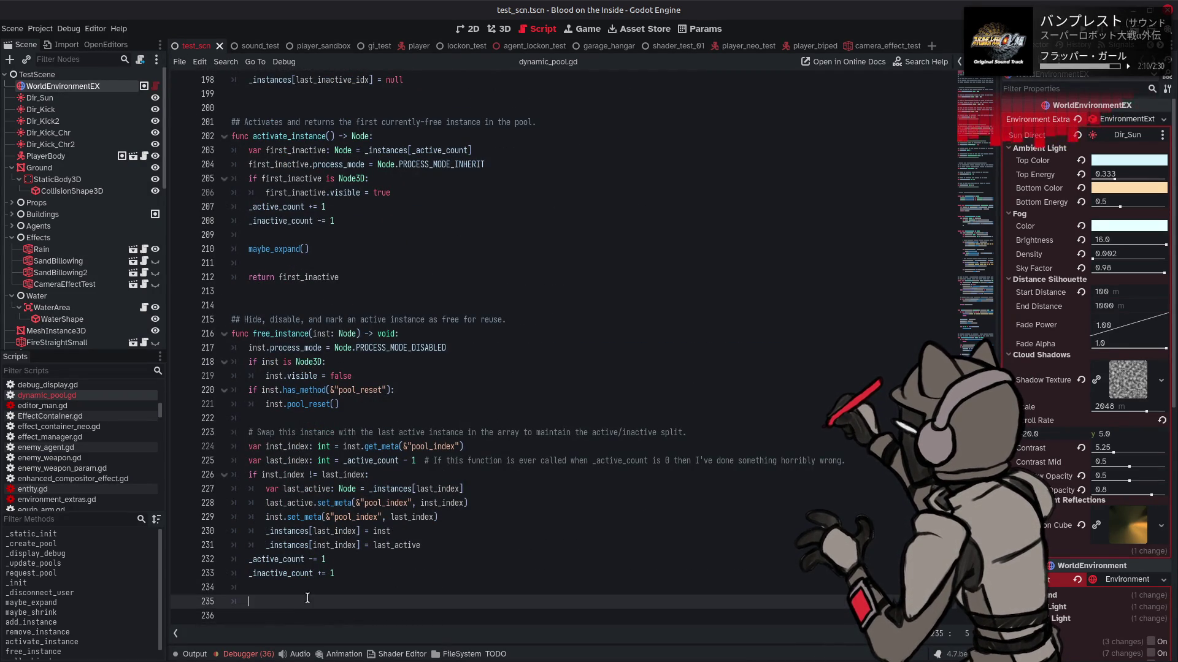
key(ctrl+v)
text(())
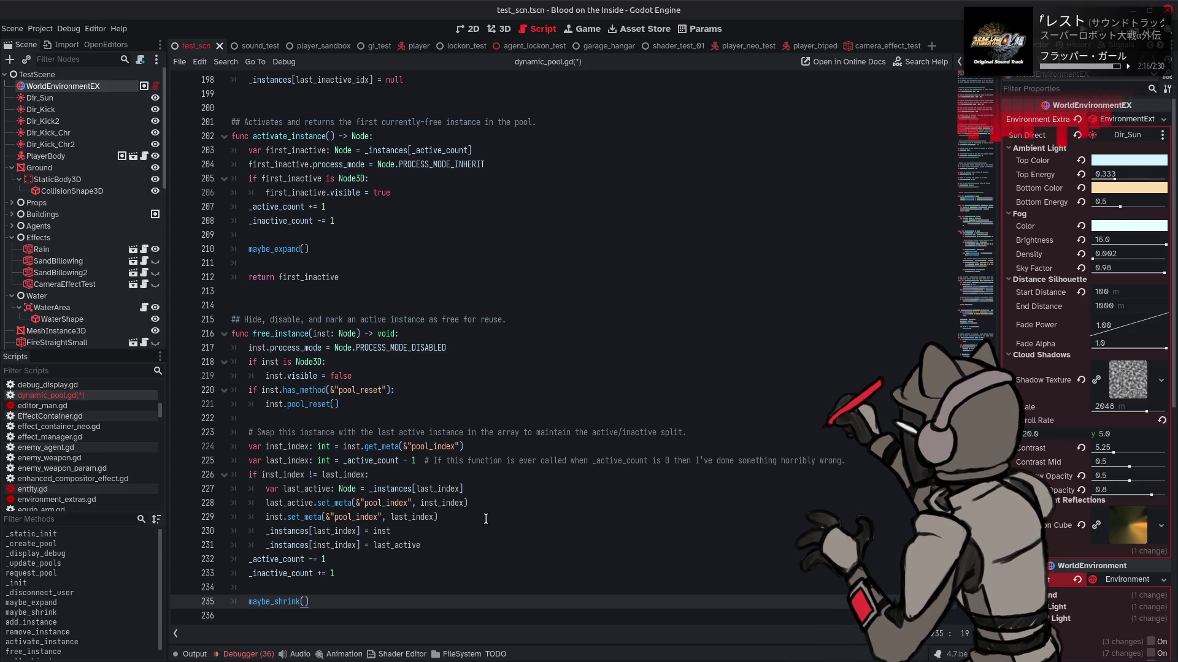
scroll(486, 519, up, 20)
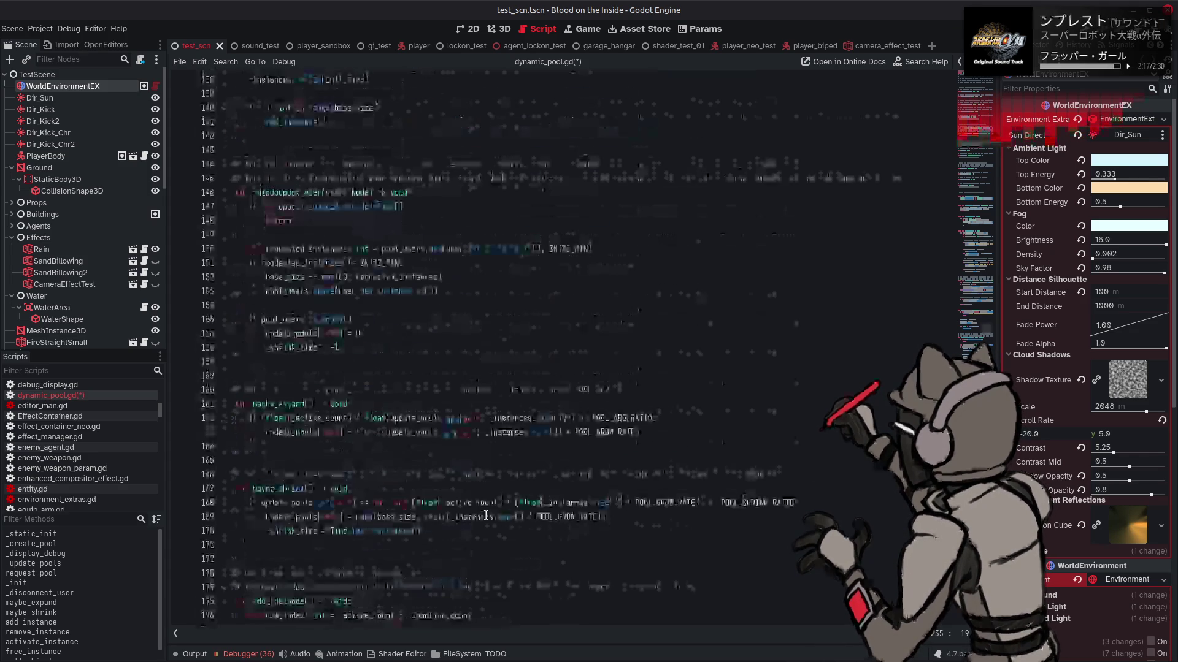
scroll(486, 515, up, 10)
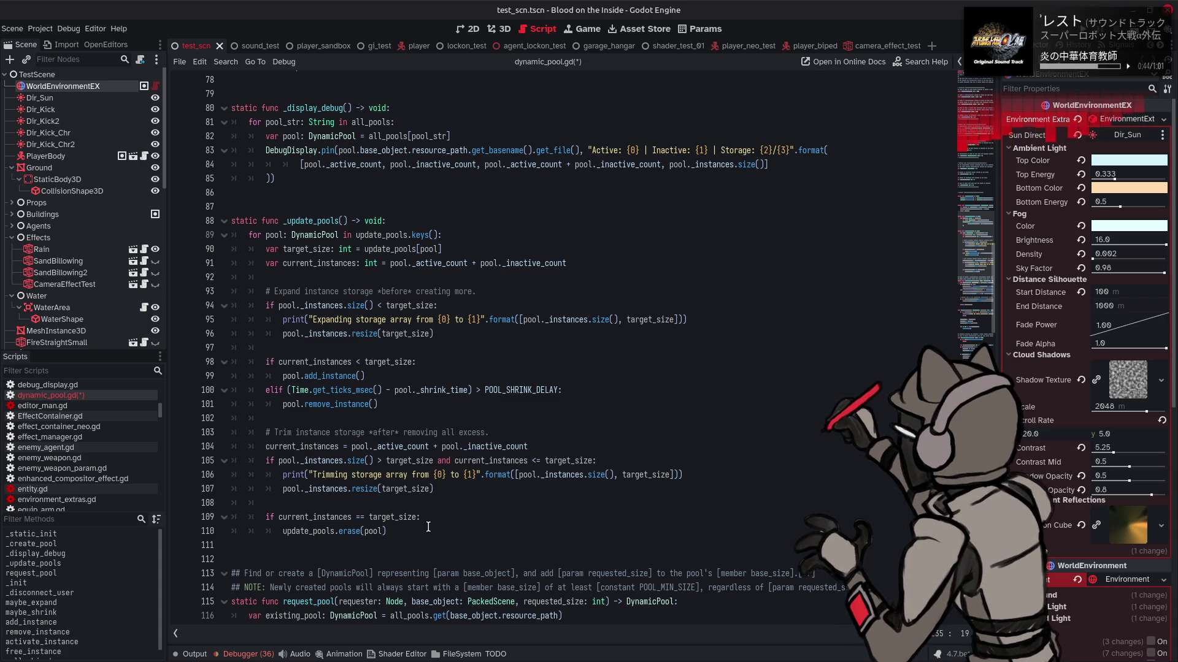
double_click(335, 376)
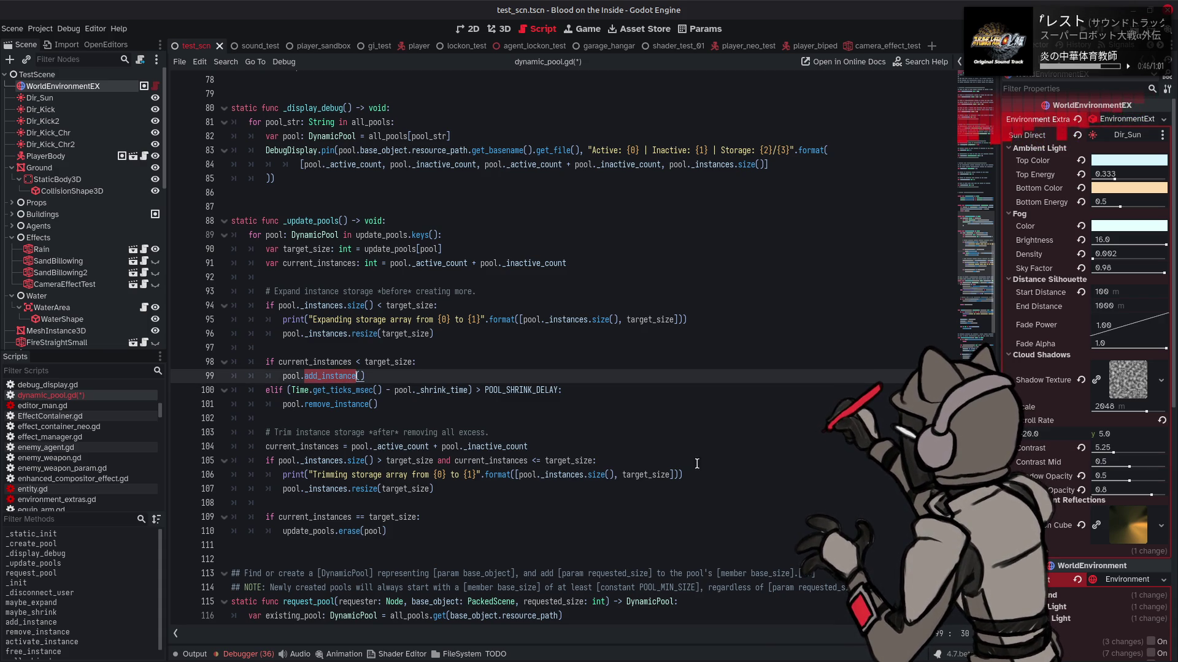
key(ctrl+f)
click(847, 635)
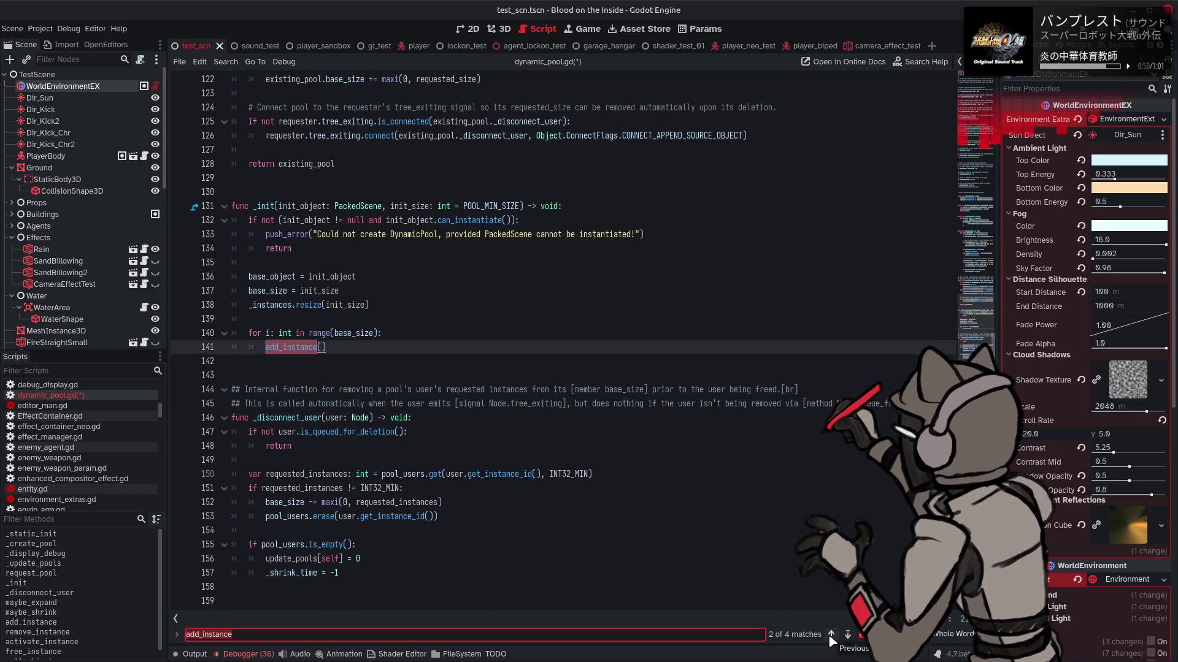
click(831, 634)
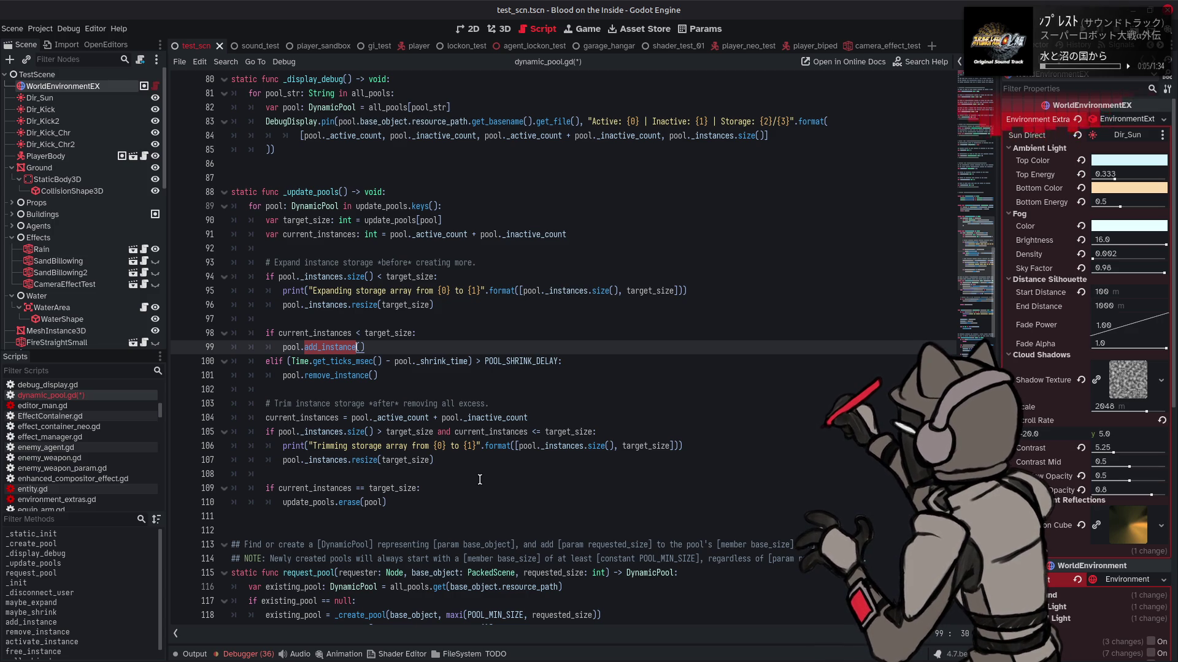
double_click(288, 418)
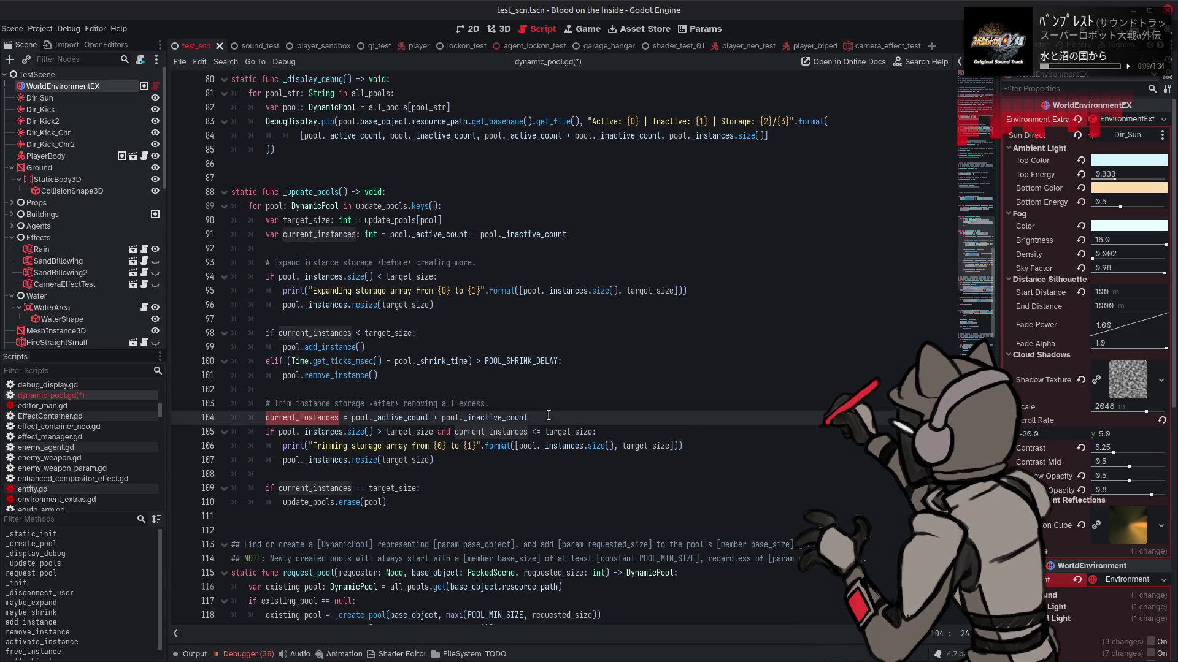
- Drop the current_instances recalculation and add 'current_instances -= 1' under remove_instance
click(548, 416)
key(ctrl+z)
key(ctrl+z)
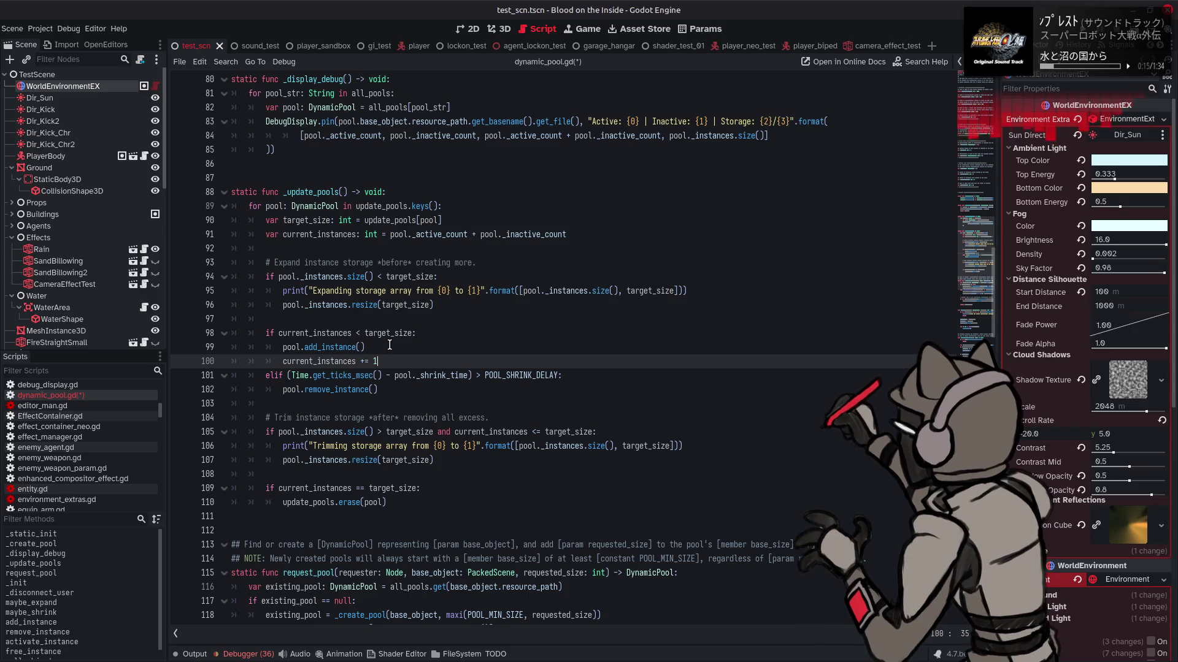
click(398, 385)
key(Return)
text(current_instances -= 1)
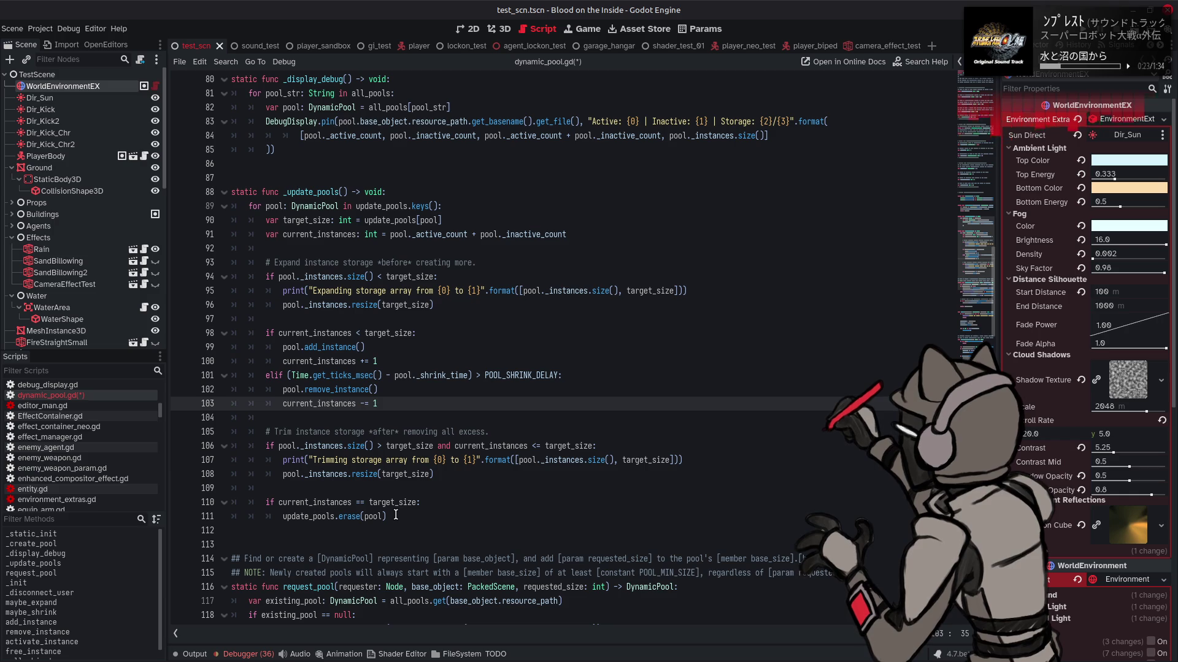
- Remove the trailing target-size erase check from the end of _update_pools
drag(396, 515, 265, 505)
key(BackSpace)
click(338, 493)
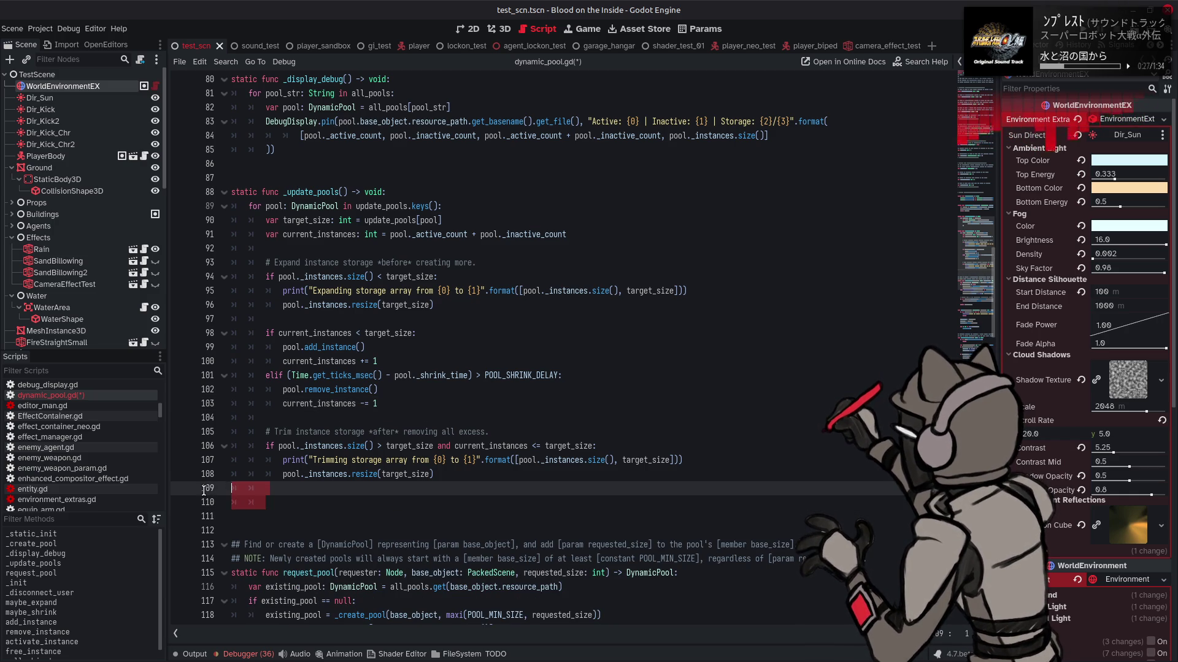
key(BackSpace)
key(BackSpace)
key(Delete)
key(BackSpace)
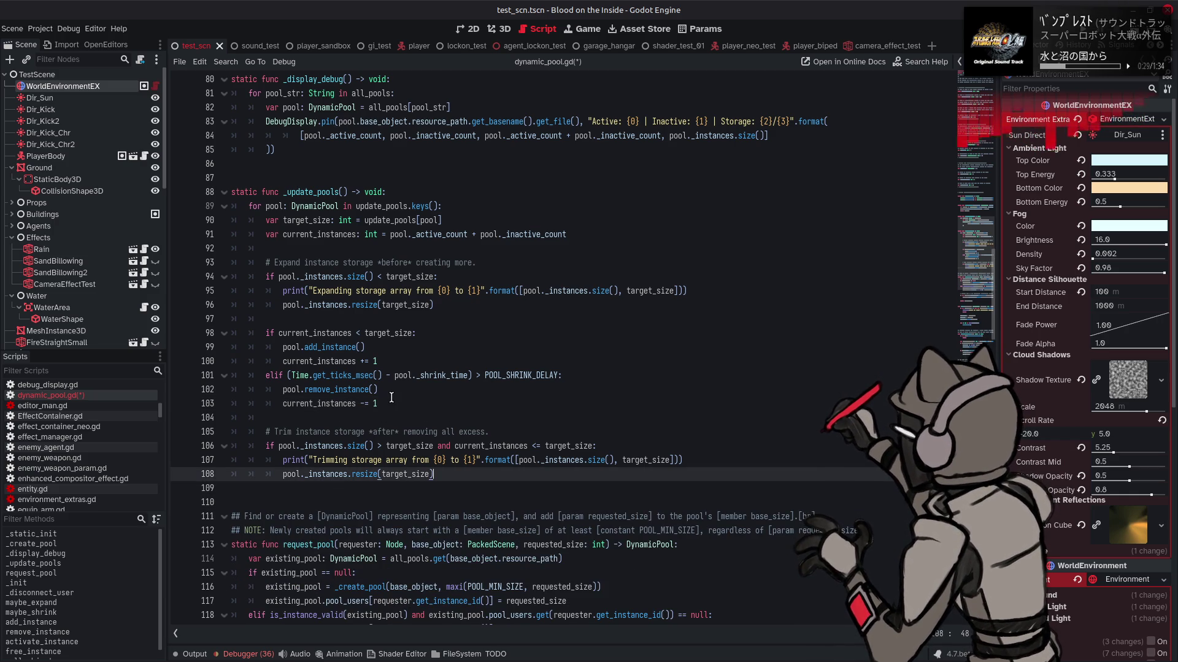
- Paste the target-size erase check, properly indented, into both the grow and shrink branches
click(395, 369)
key(ctrl+v)
click(280, 390)
key(Tab)
click(392, 432)
text(if current_instances == target_size: 			update_pools.erase(pool))
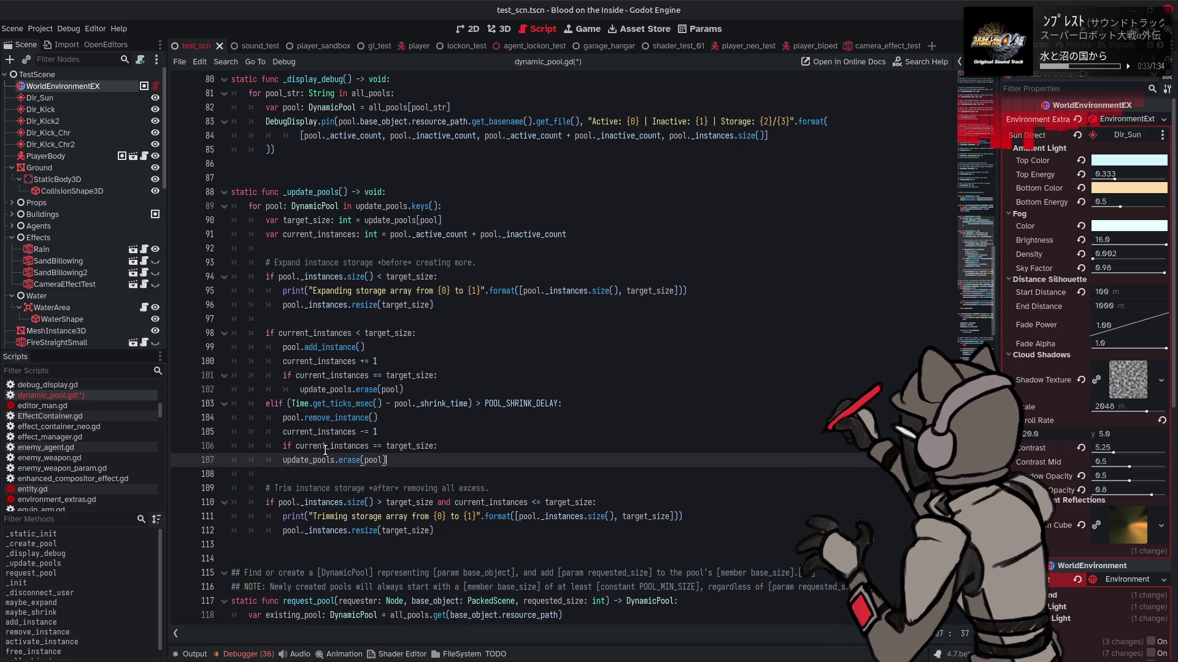
click(280, 460)
key(Tab)
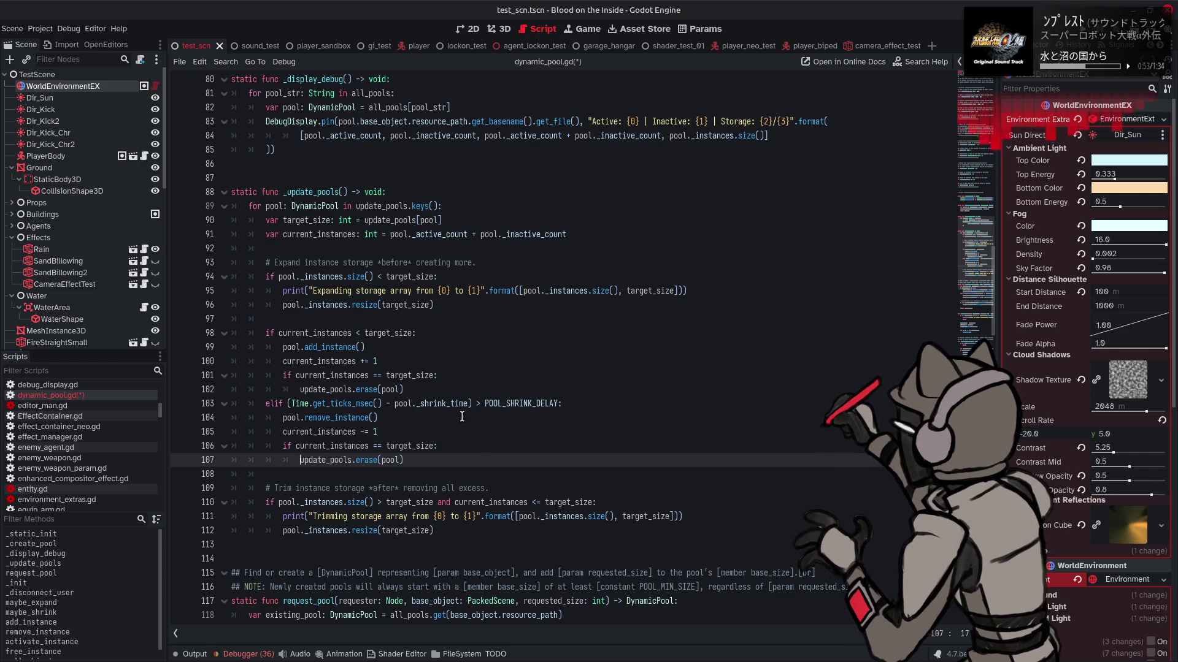
- Add a pool.maybe_expand() call at the end of the grow branch
click(438, 385)
key(Return)
text(m)
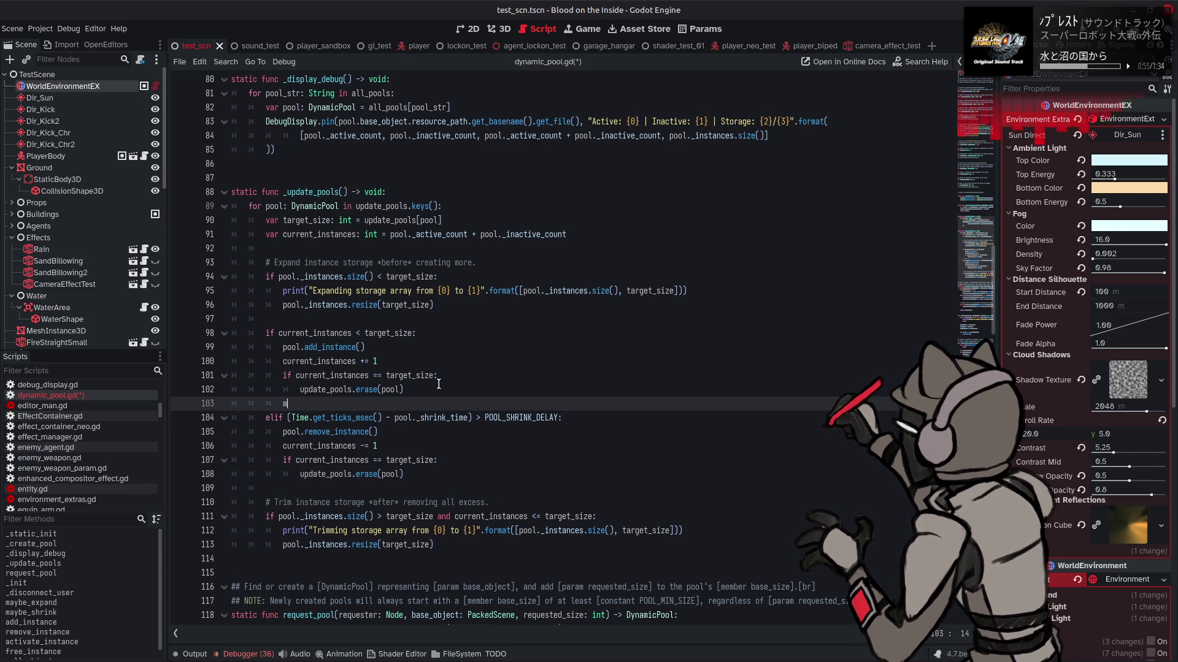
text(aybe)
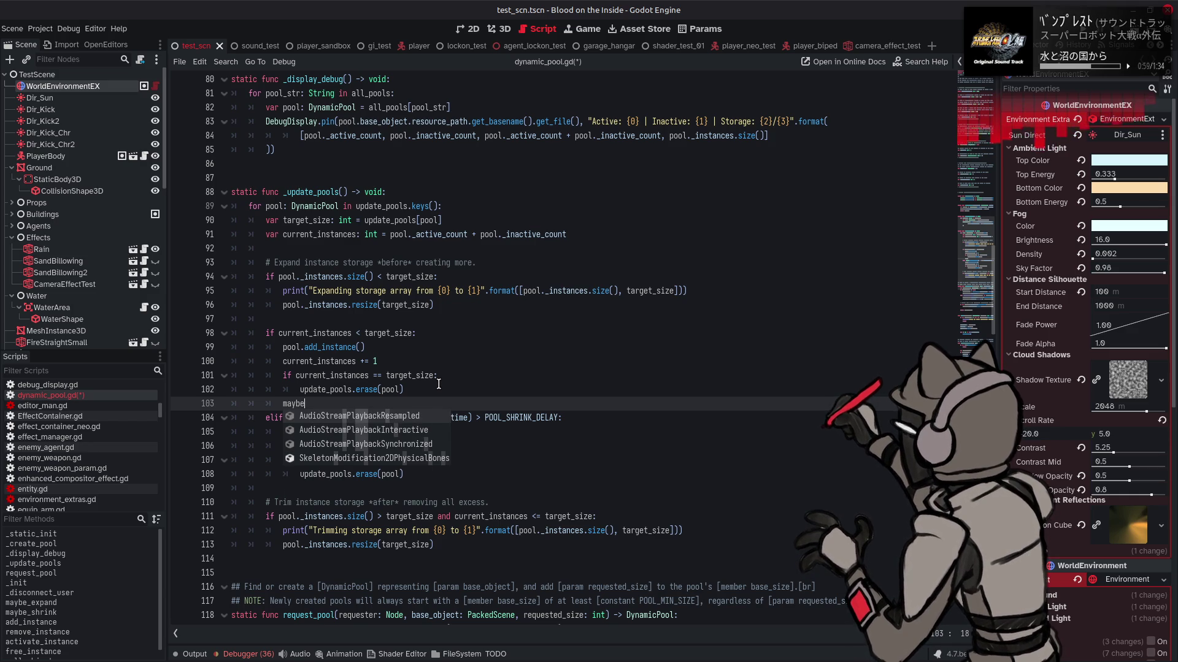
key(BackSpace)
key(BackSpace)
key(BackSpace)
text(pool.)
key(Return)
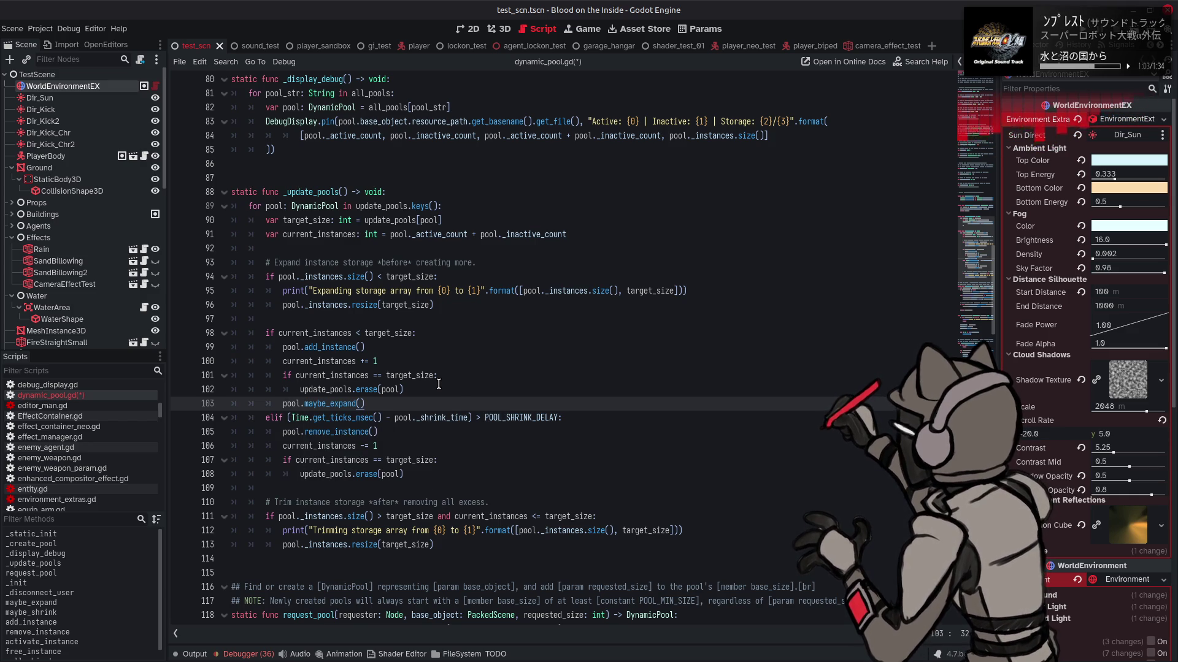
- Add pool.maybe_shrink() at the end of the shrink branch, save, and run the game with F5
click(415, 471)
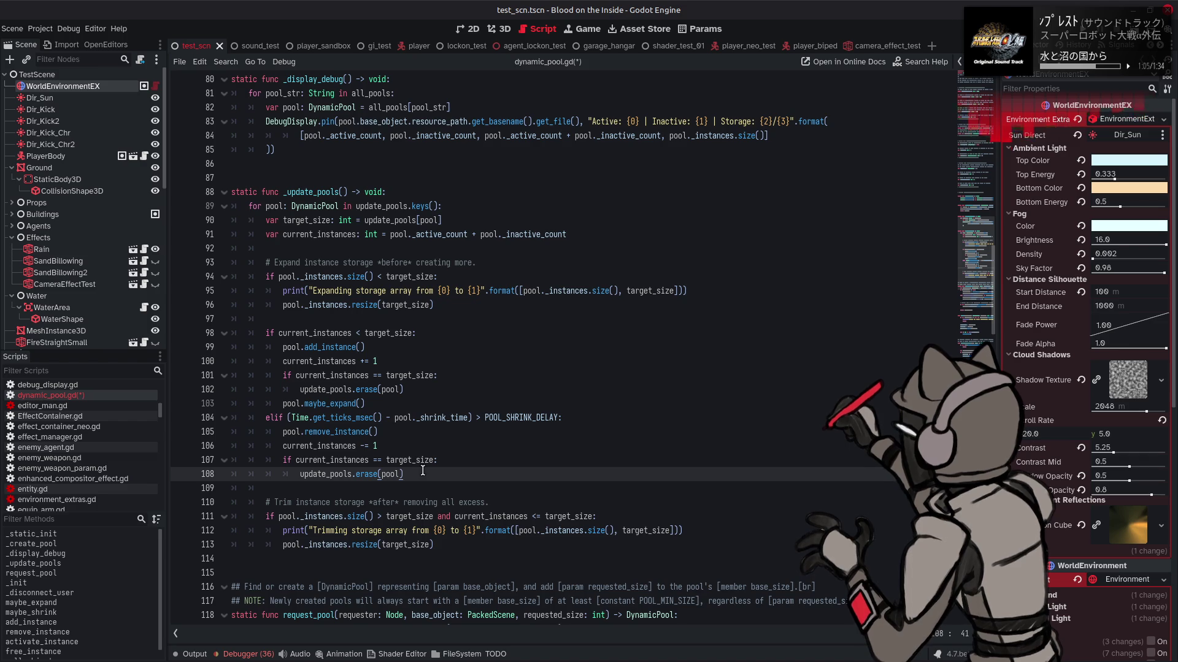
key(Return)
text(pool.may)
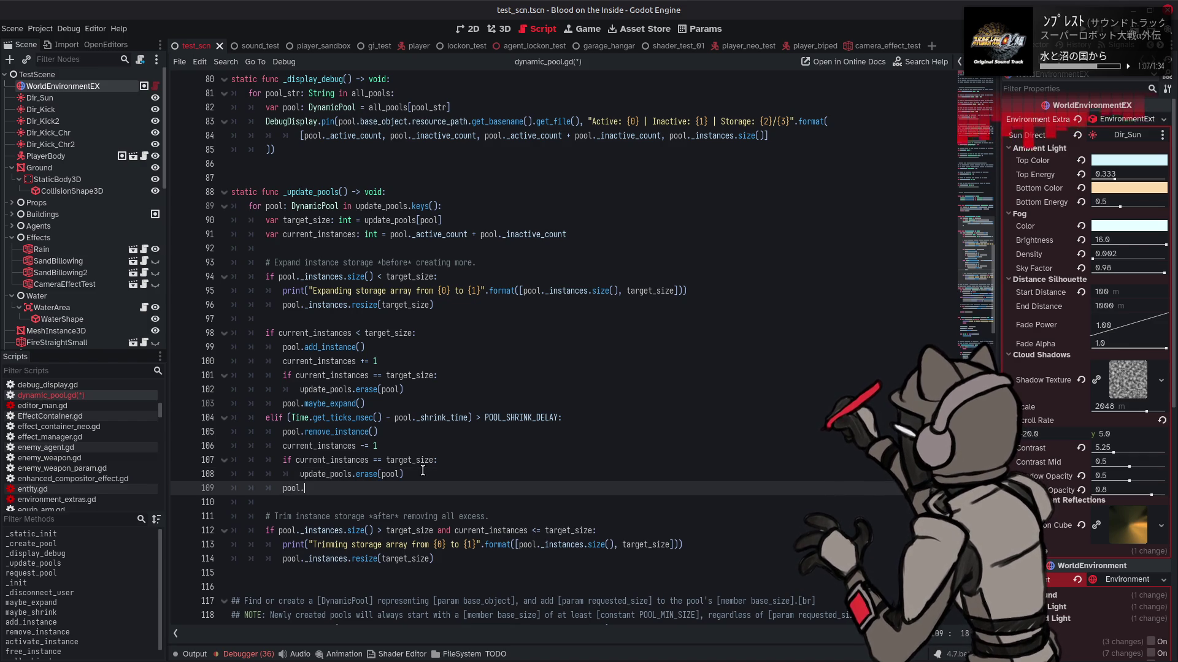
key(Down)
key(Return)
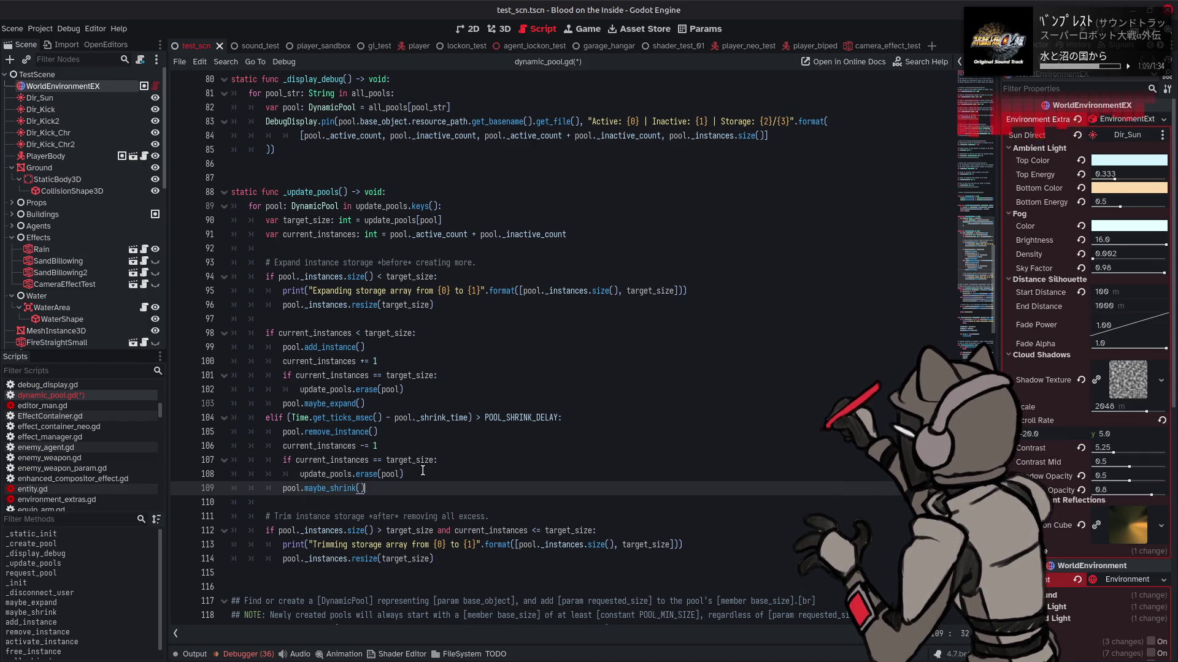
click(480, 466)
key(ctrl+s)
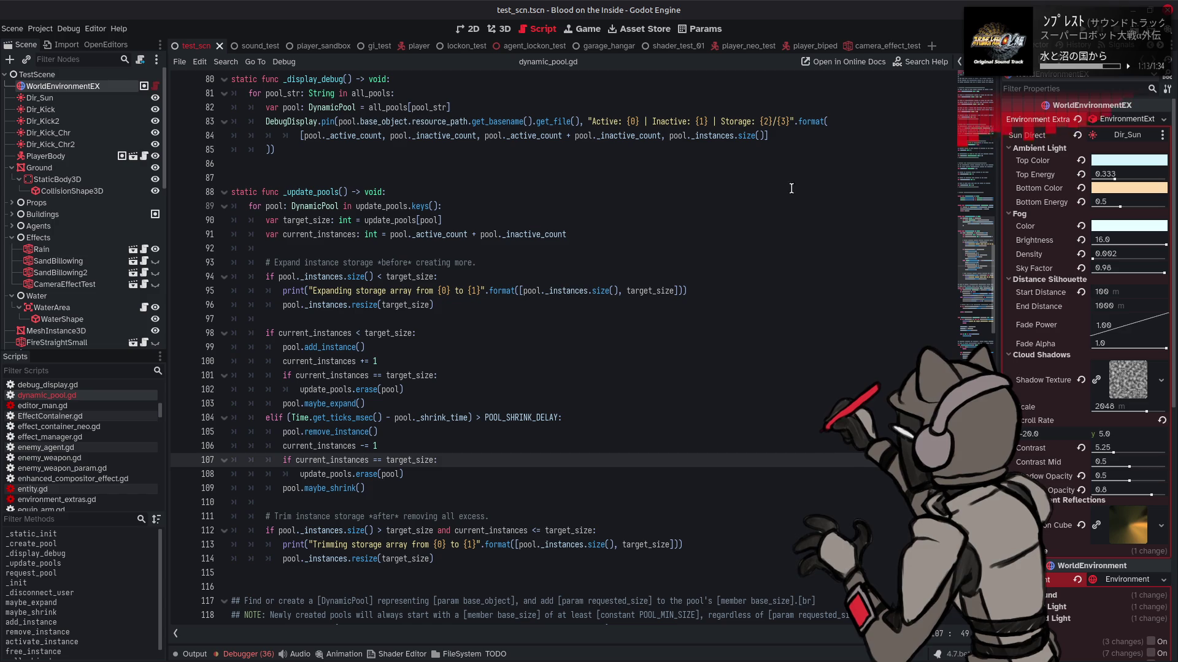
key(F5)
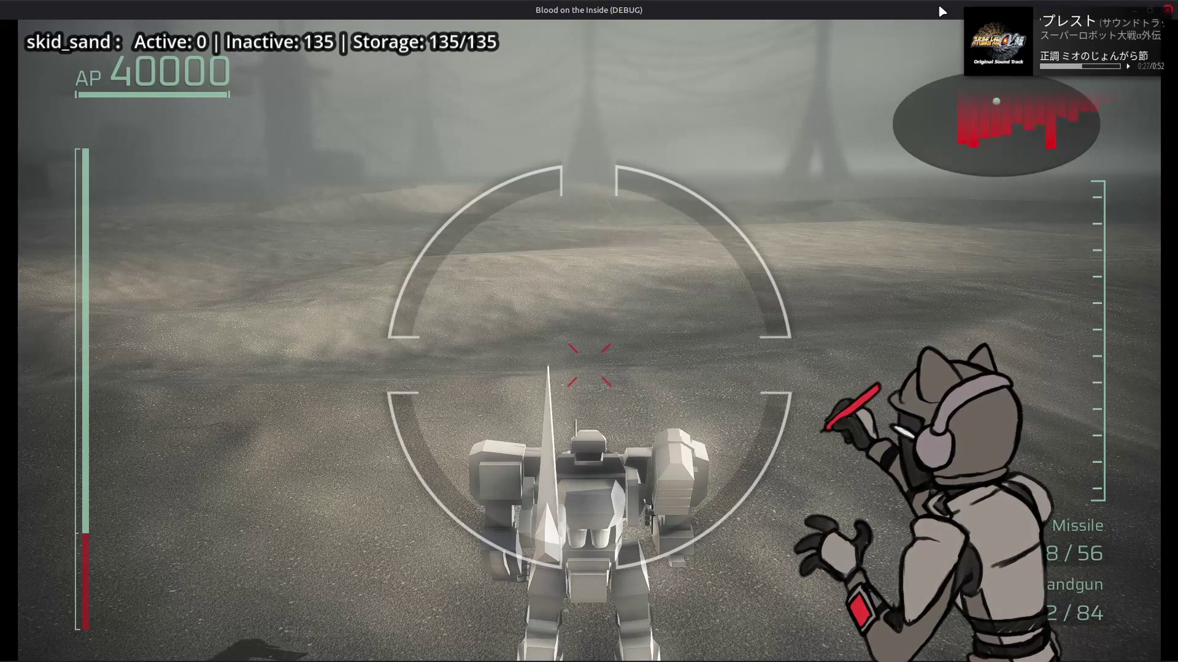
click(1169, 8)
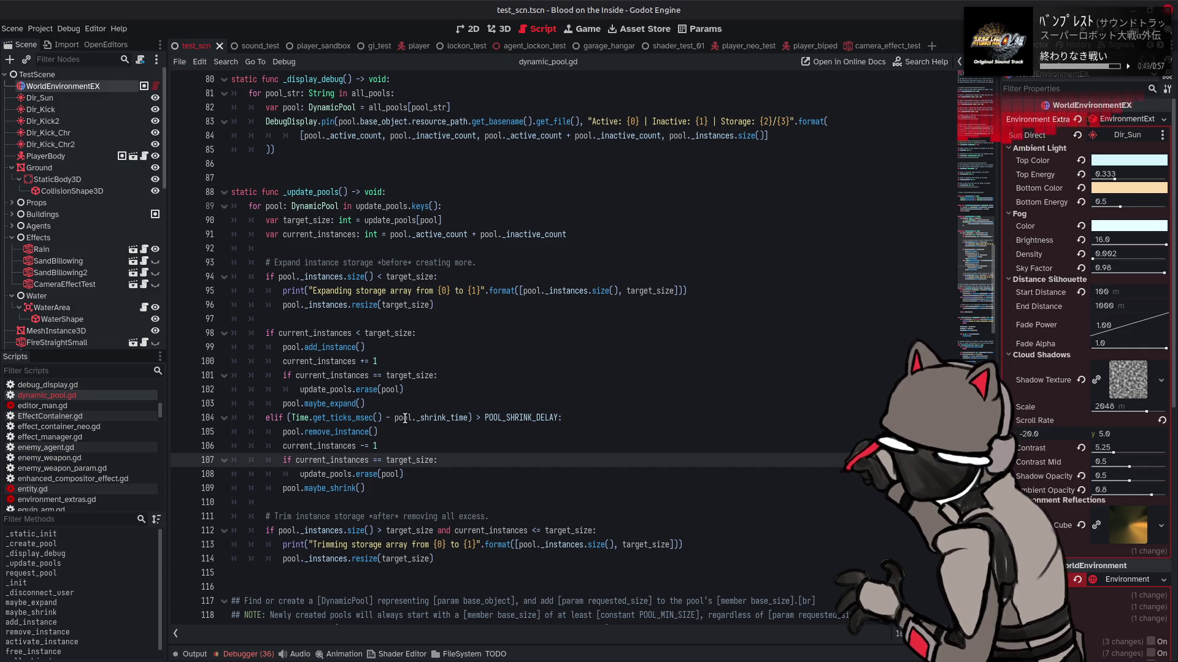
- Undo the per-branch size checks in _update_pools, restoring the trailing erase check
drag(298, 487, 458, 481)
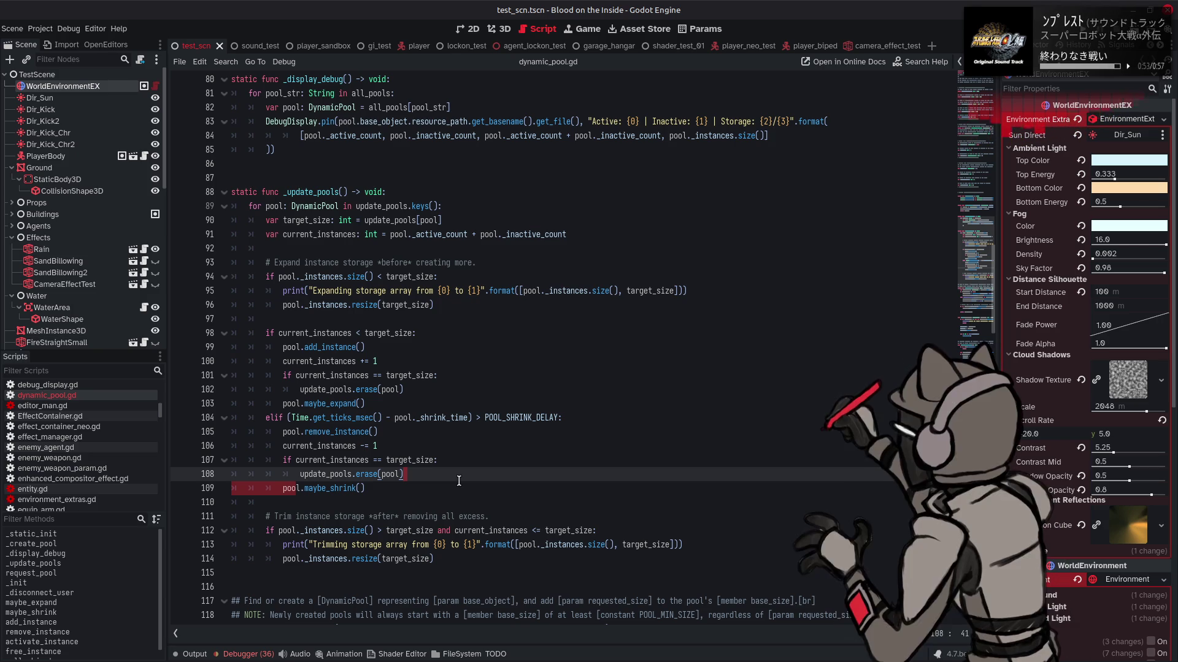
scroll(458, 481, down, 3)
drag(290, 432, 400, 432)
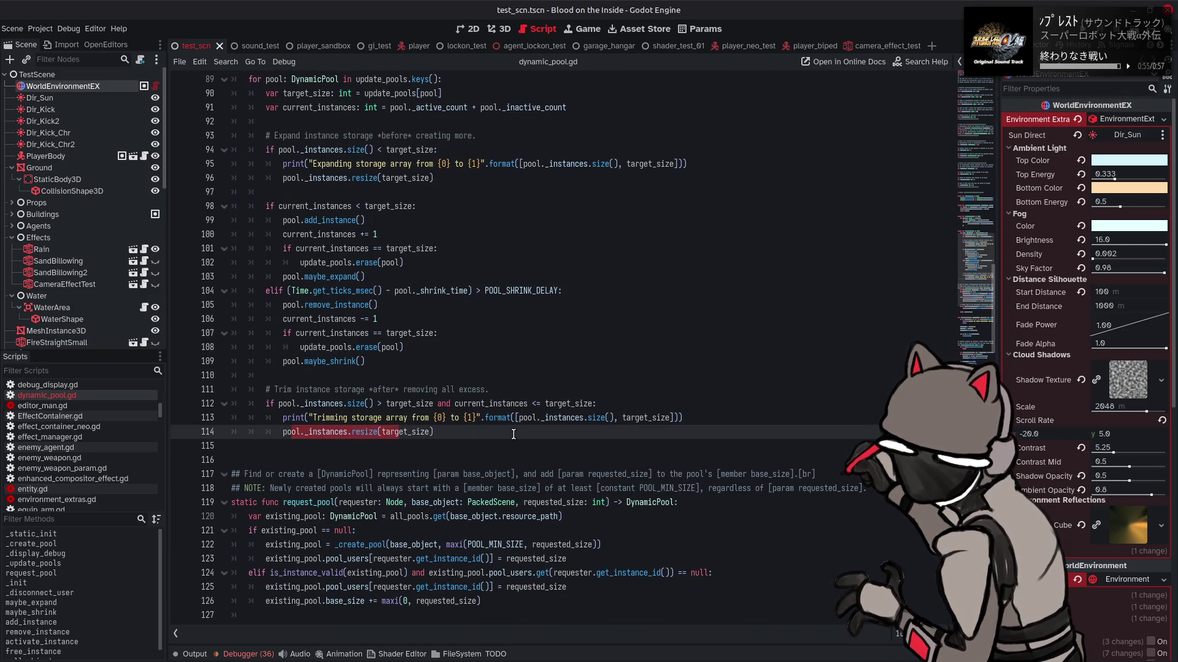
click(514, 434)
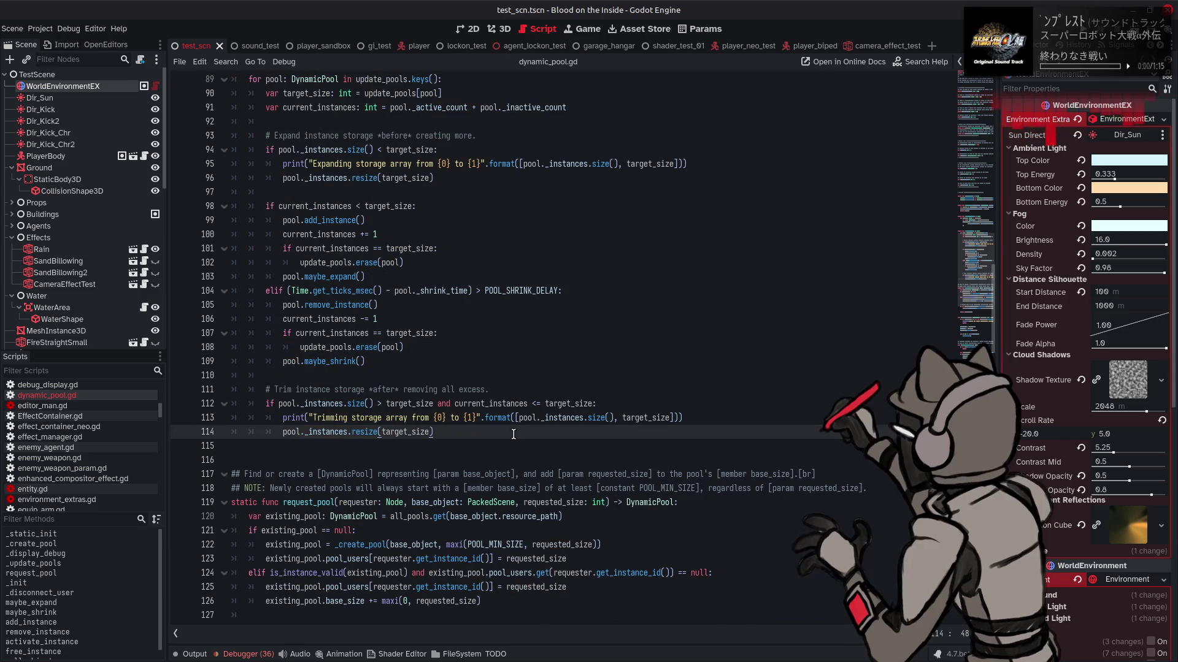
click(447, 375)
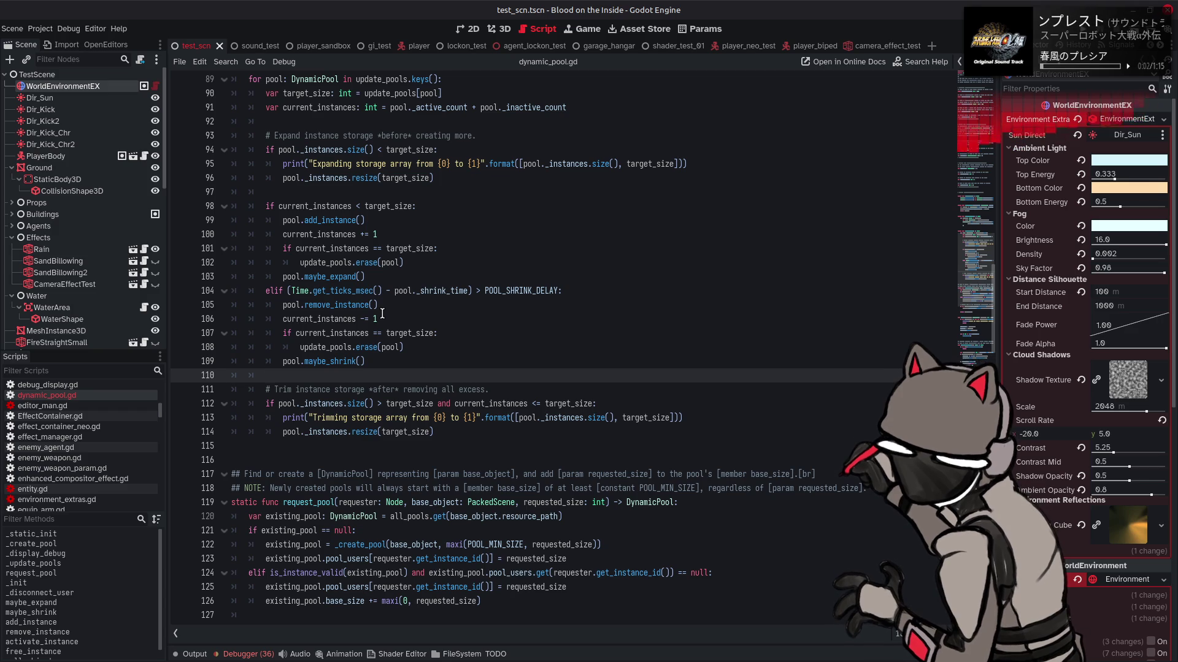
key(ctrl+z)
key(ctrl+z)
key(ctrl+z)
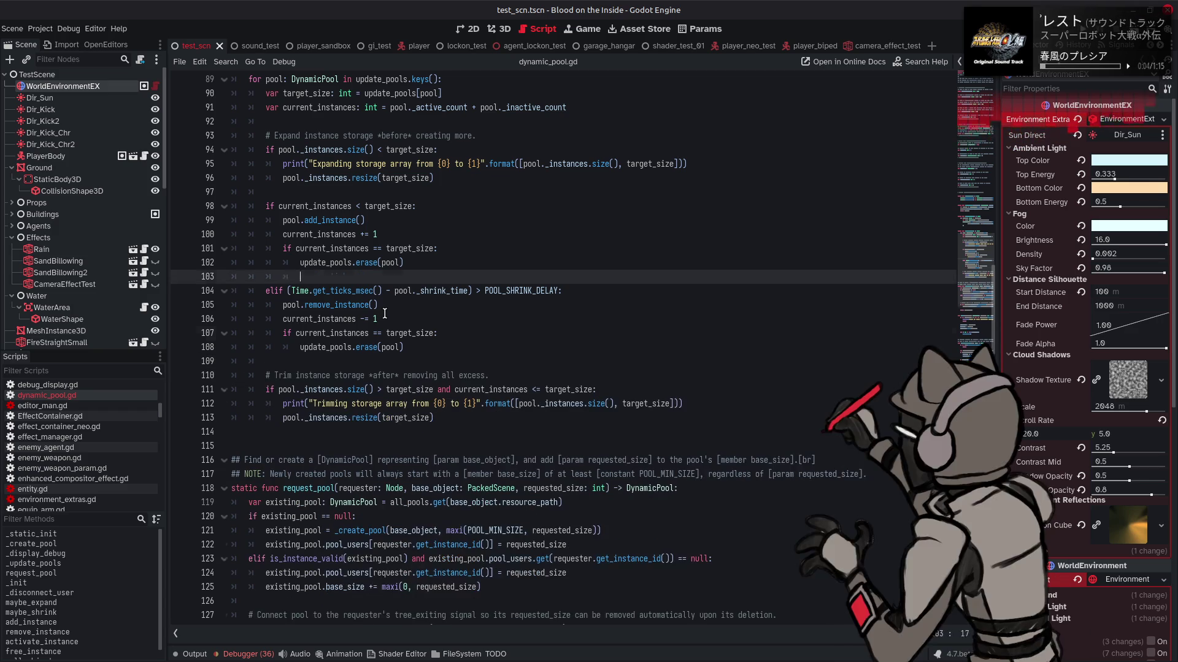
key(ctrl+z)
key(ctrl+z)
key(ctrl+z)
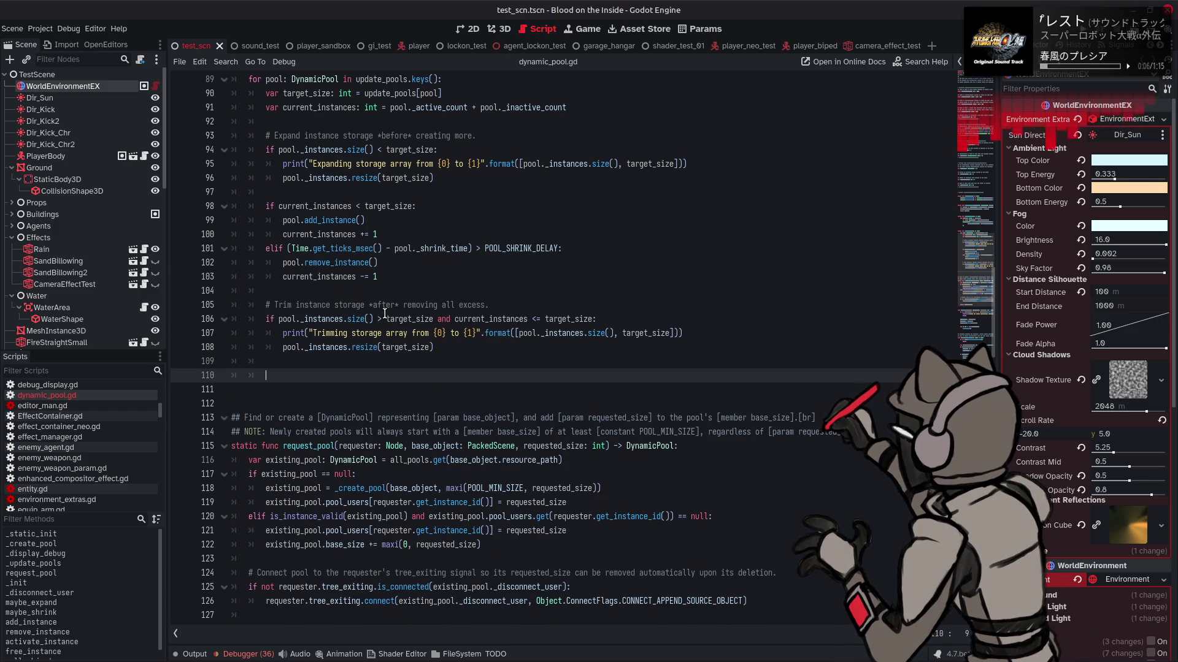
key(ctrl+z)
key(ctrl+shift+z)
key(ctrl+shift+z)
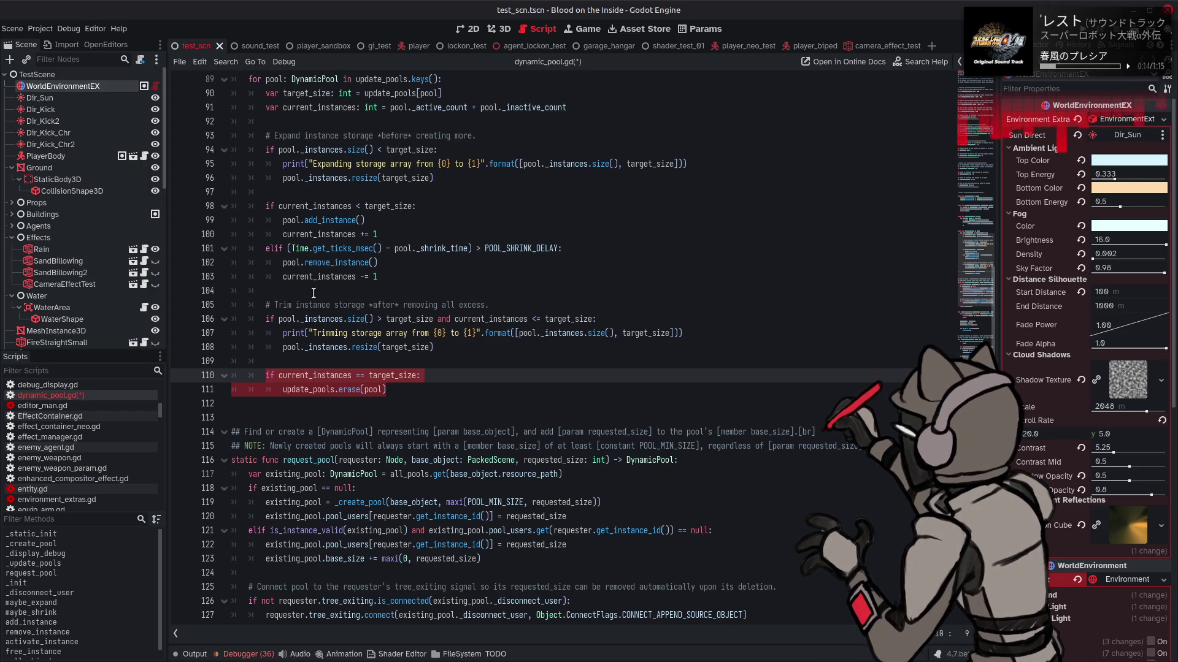
- Place the erase check right after the shrinking branch and open a blank line above the branches
key(ctrl+z)
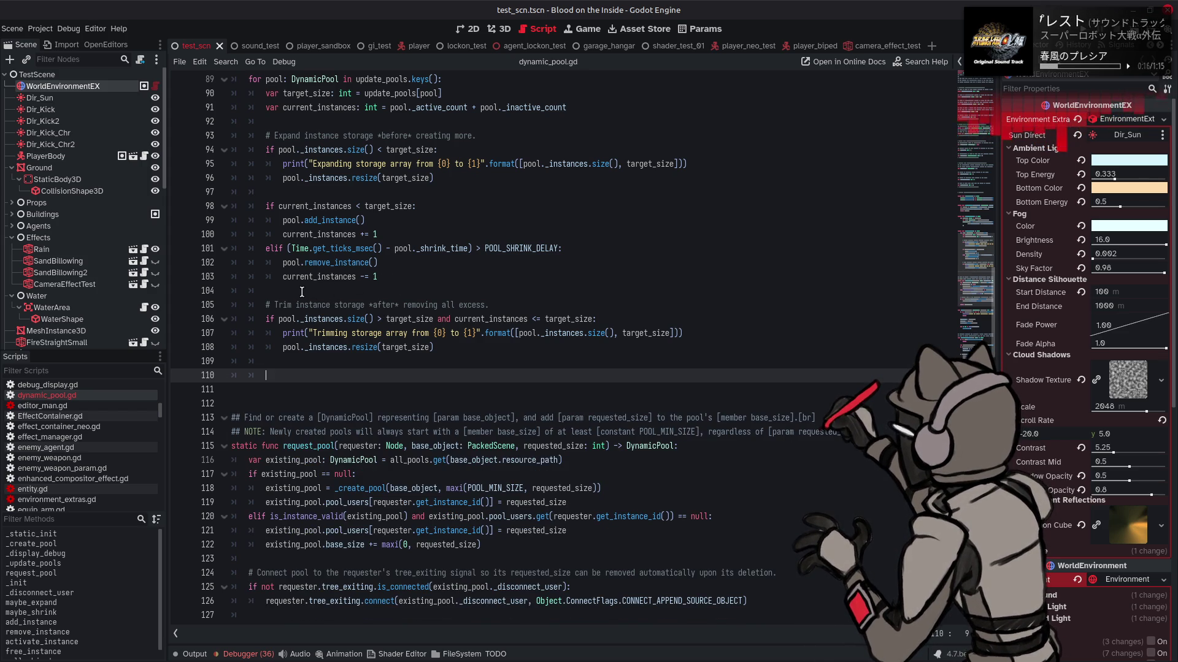
click(302, 291)
key(ctrl+v)
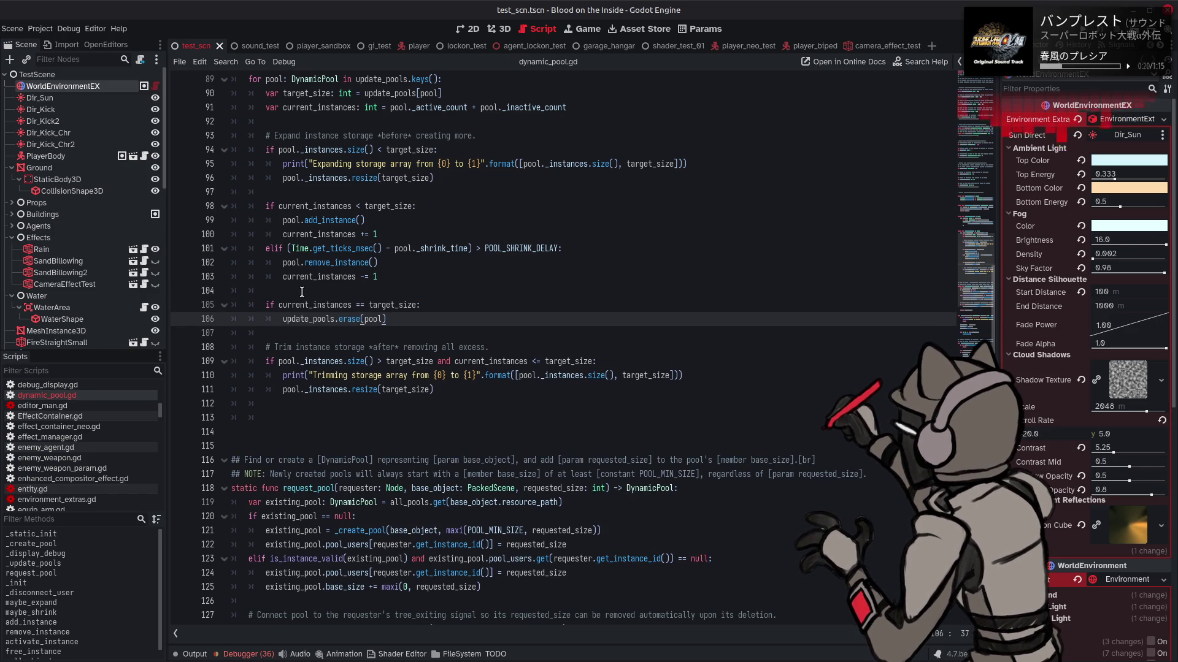
click(328, 197)
key(Return)
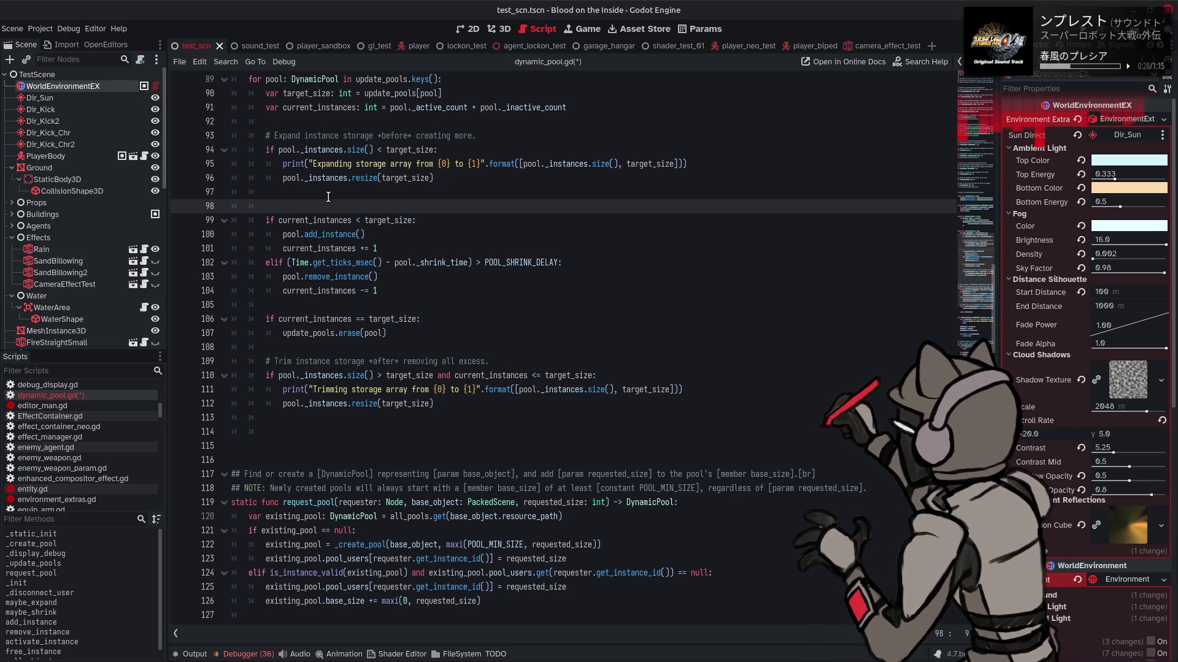
- Declare 'var dir: int = 0' above the branches, renamed from an initial 'is_expand: bool = true'
text(var: is_)
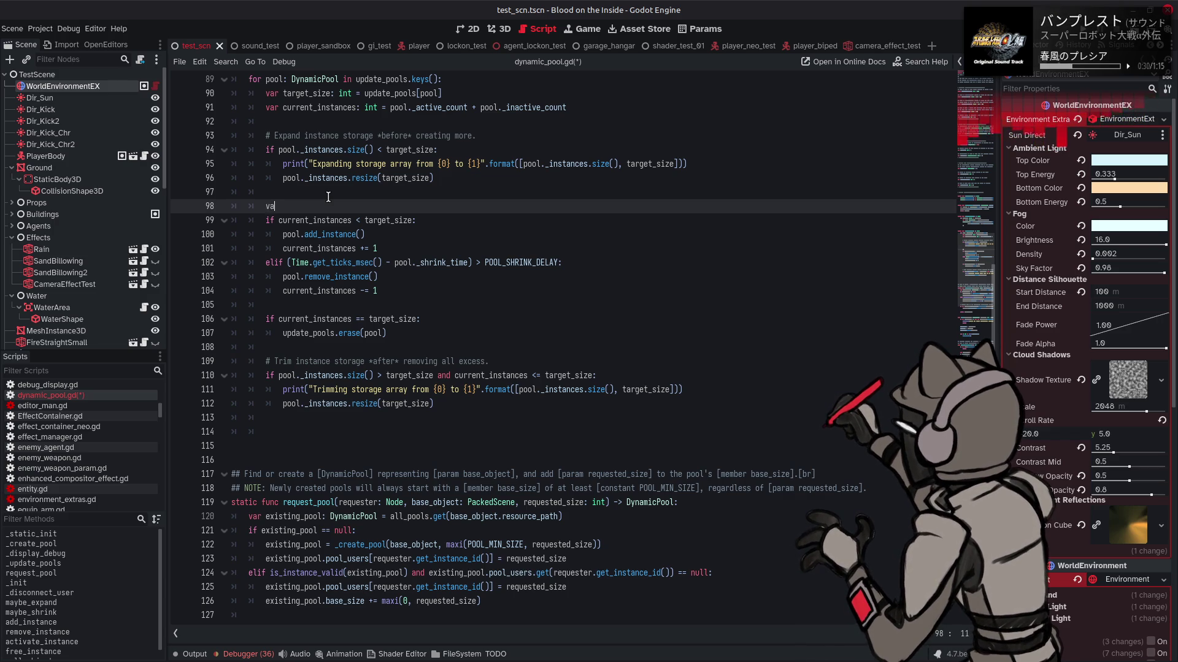
key(BackSpace)
key(BackSpace)
key(BackSpace)
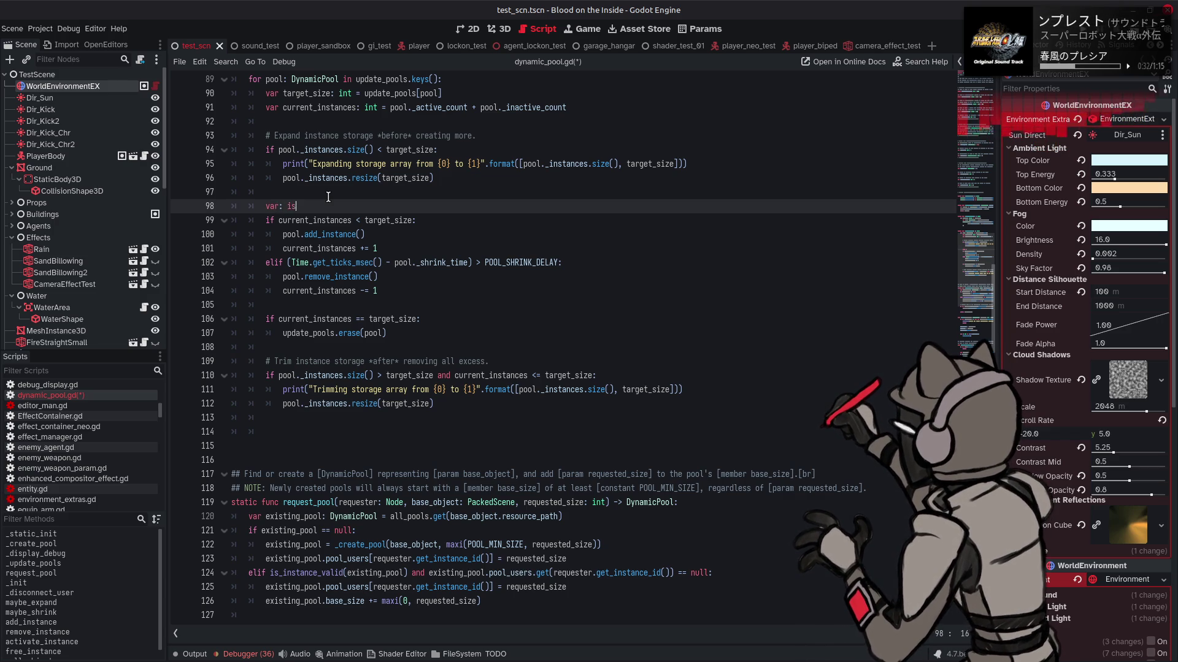
text(is_expand)
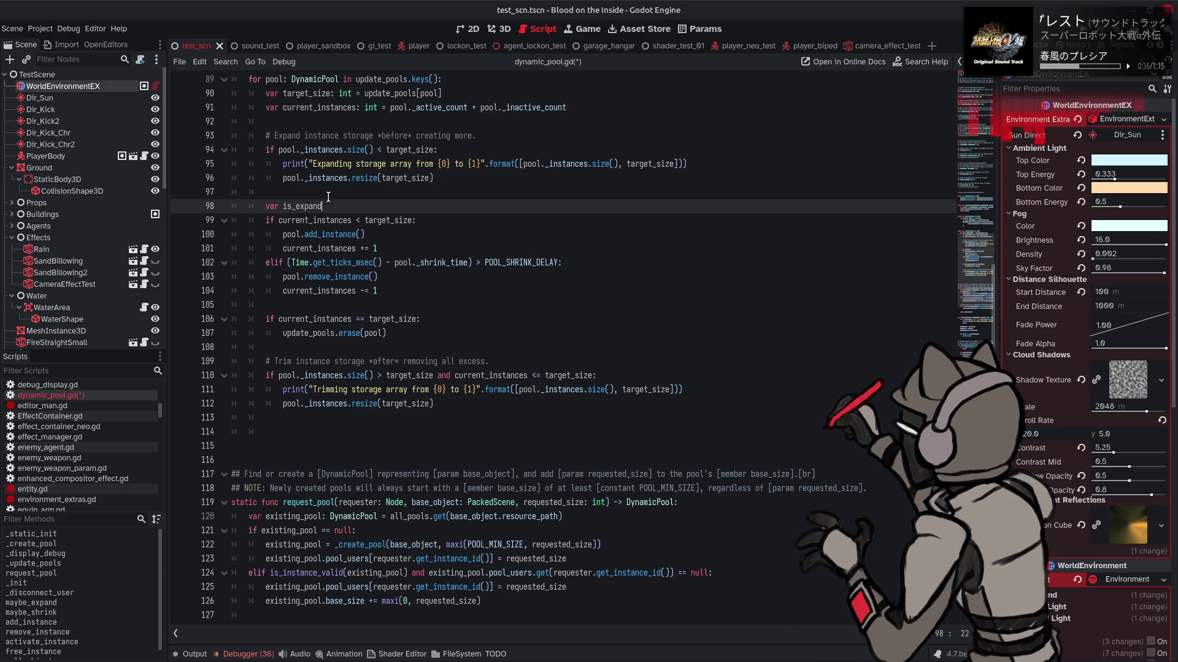
text(: bool = t)
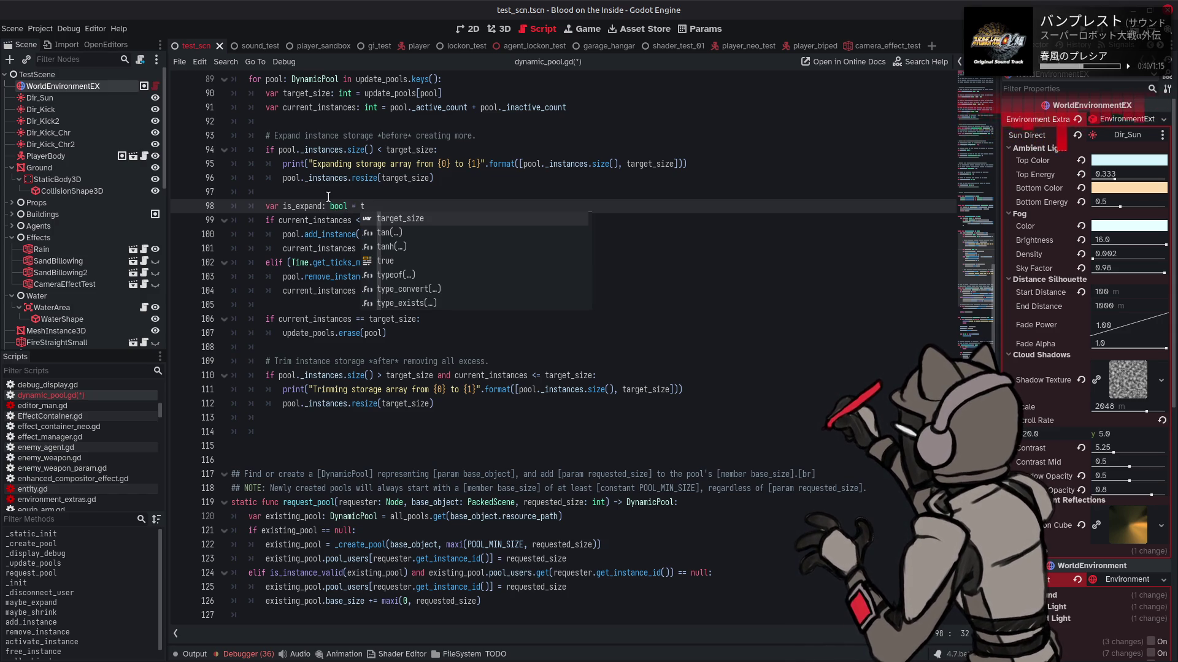
text(rue)
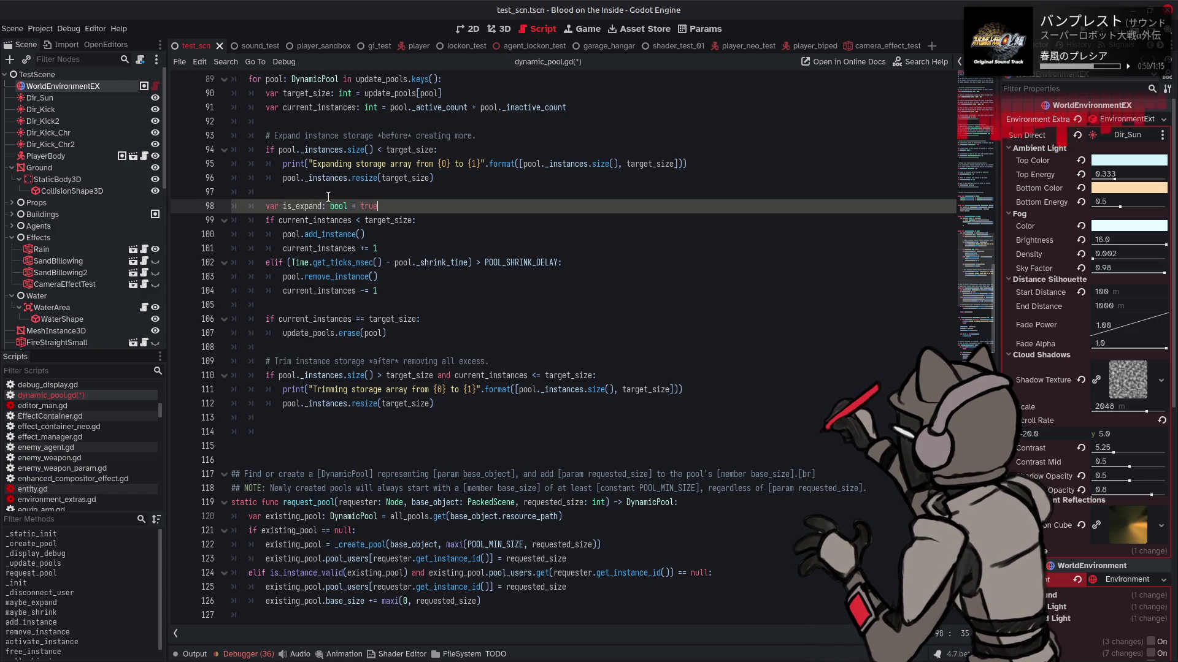
double_click(306, 206)
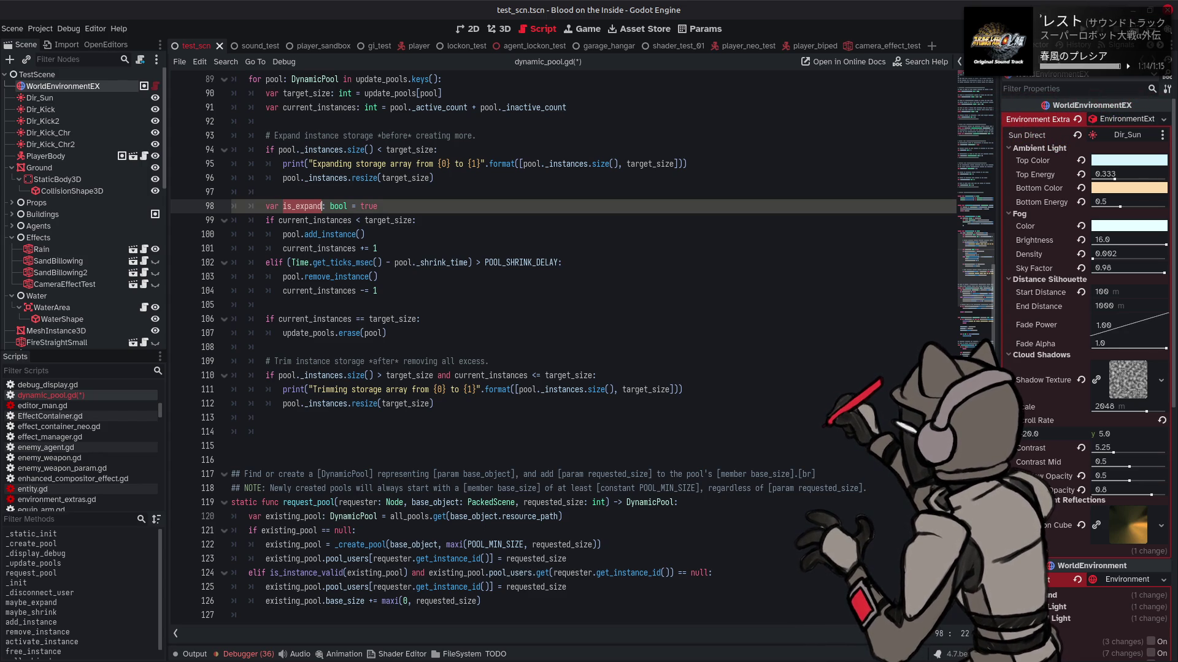
double_click(305, 206)
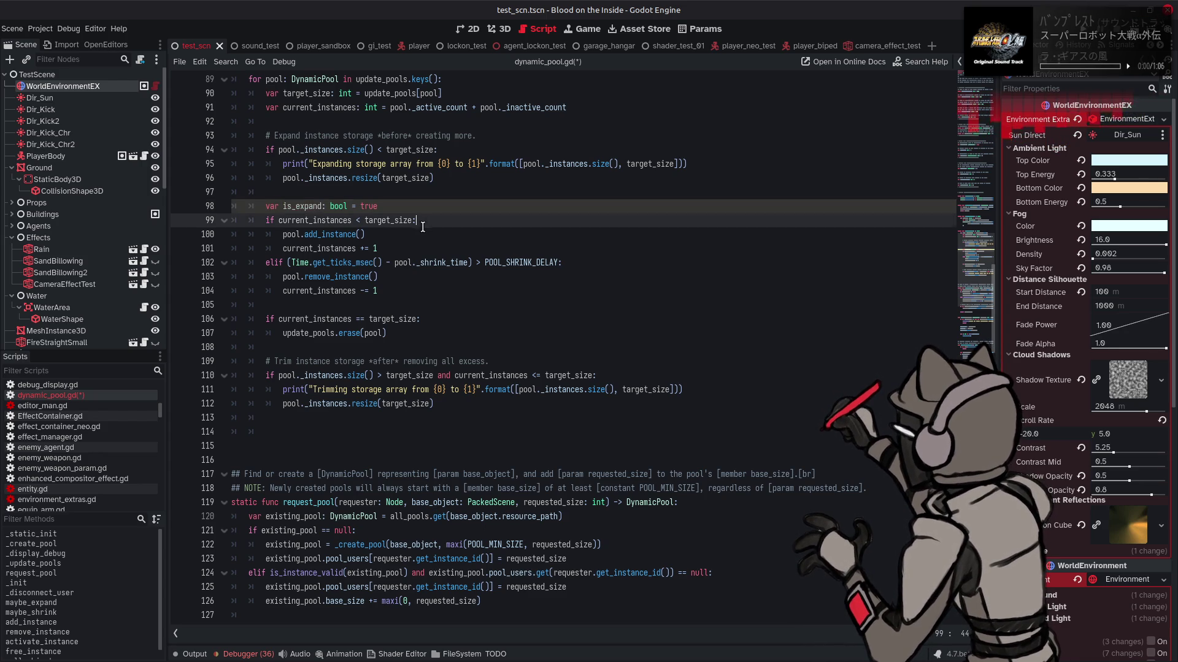
text(dir)
double_click(311, 207)
text(int)
click(356, 205)
double_click(344, 206)
text(0)
- Set 'dir = 1' at the end of the growing branch and 'dir = -1' in the shrinking branch
double_click(289, 206)
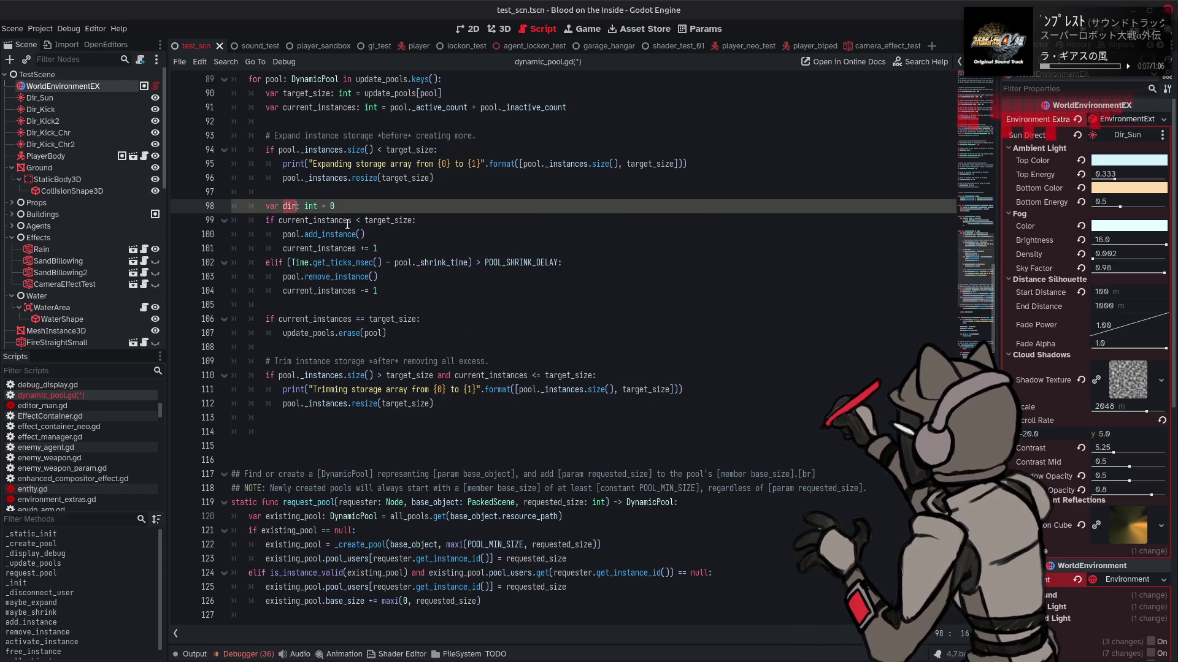
click(404, 248)
key(Return)
text(dir = 1)
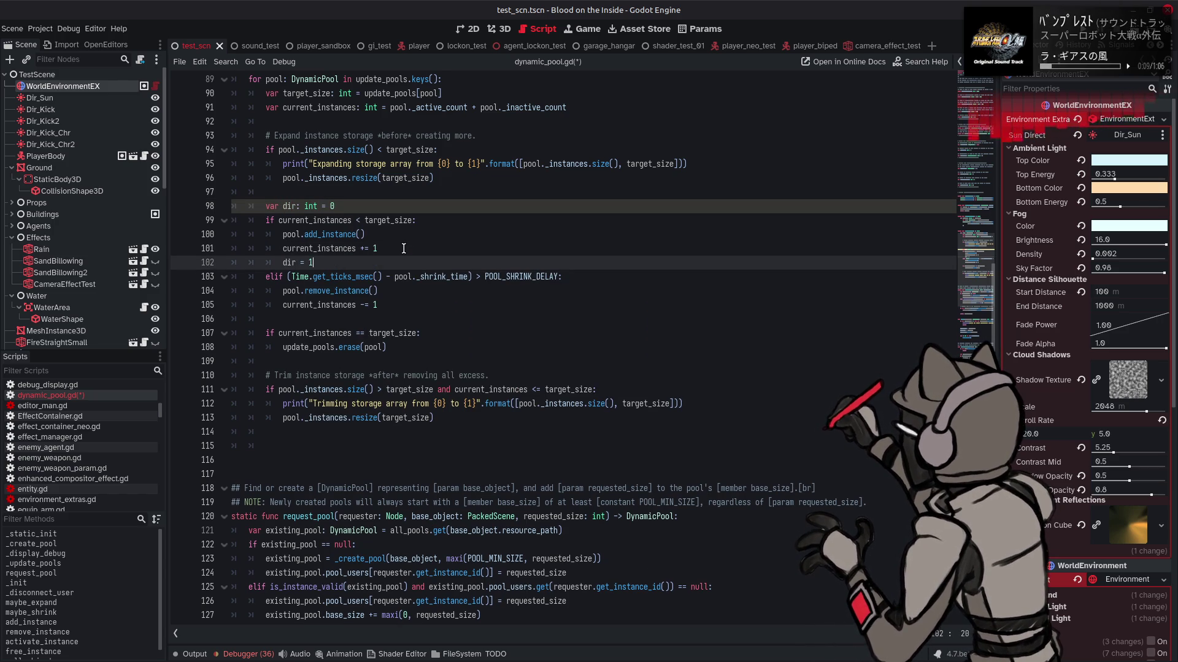
click(402, 304)
key(Return)
text(dir = -1)
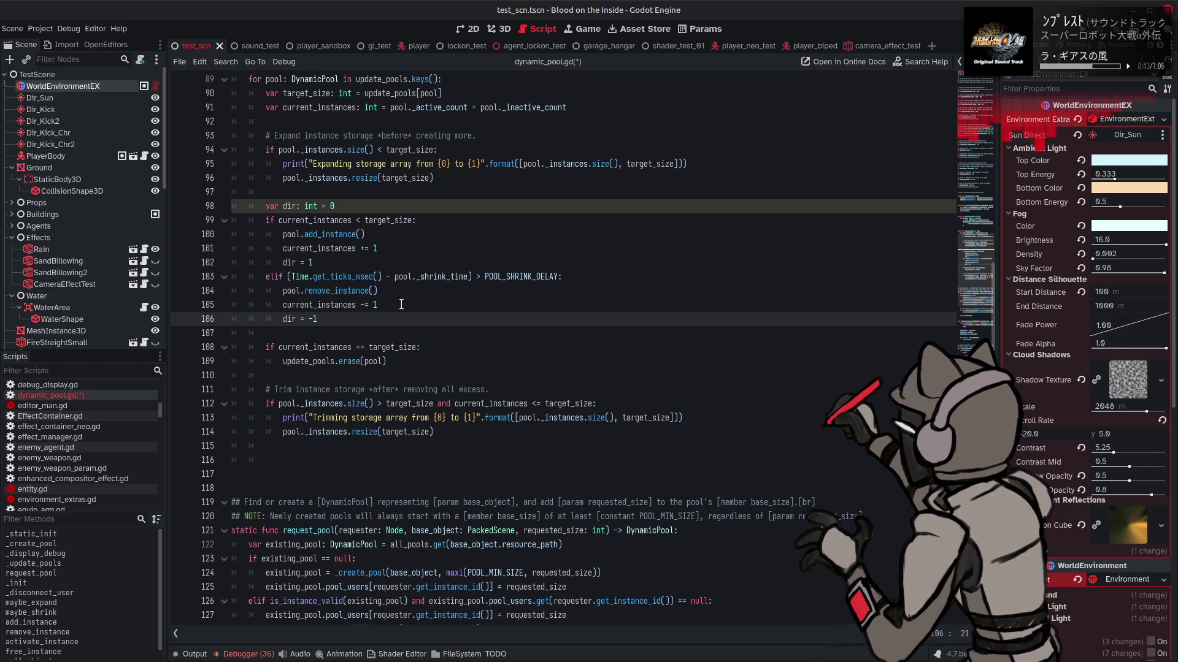
- After the trim block, add 'if dir > 0: pool.maybe_expand()' and 'elif dir < 0: pool.maybe_shrink()'
click(300, 456)
text(f )
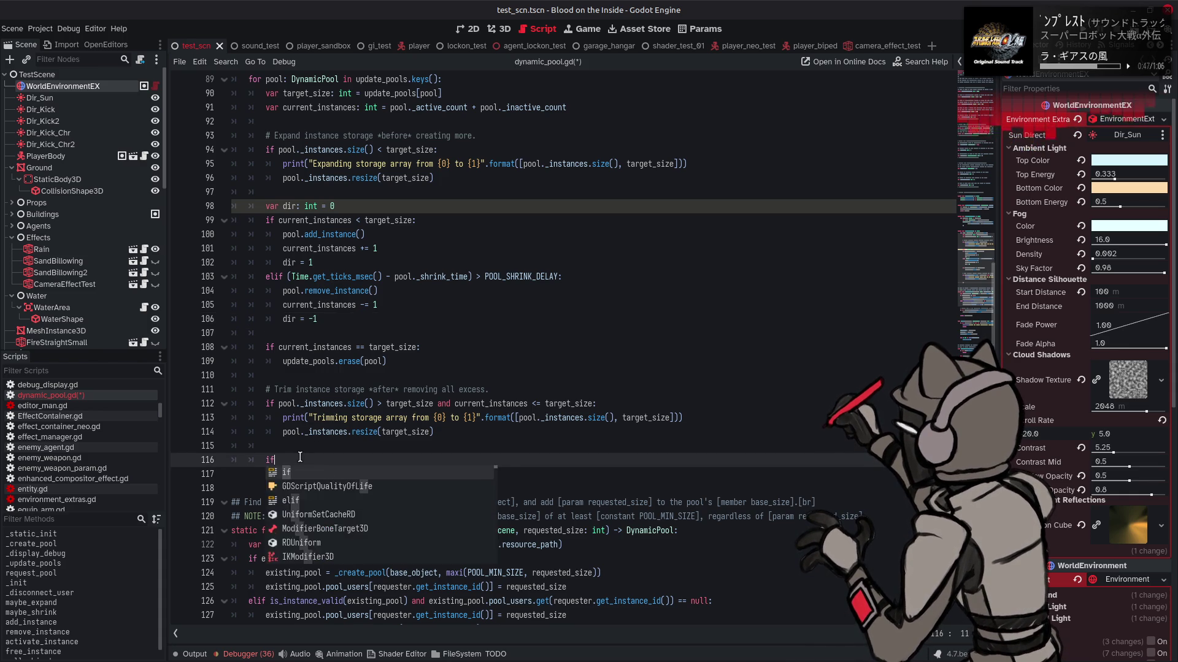
text(dir > 0)
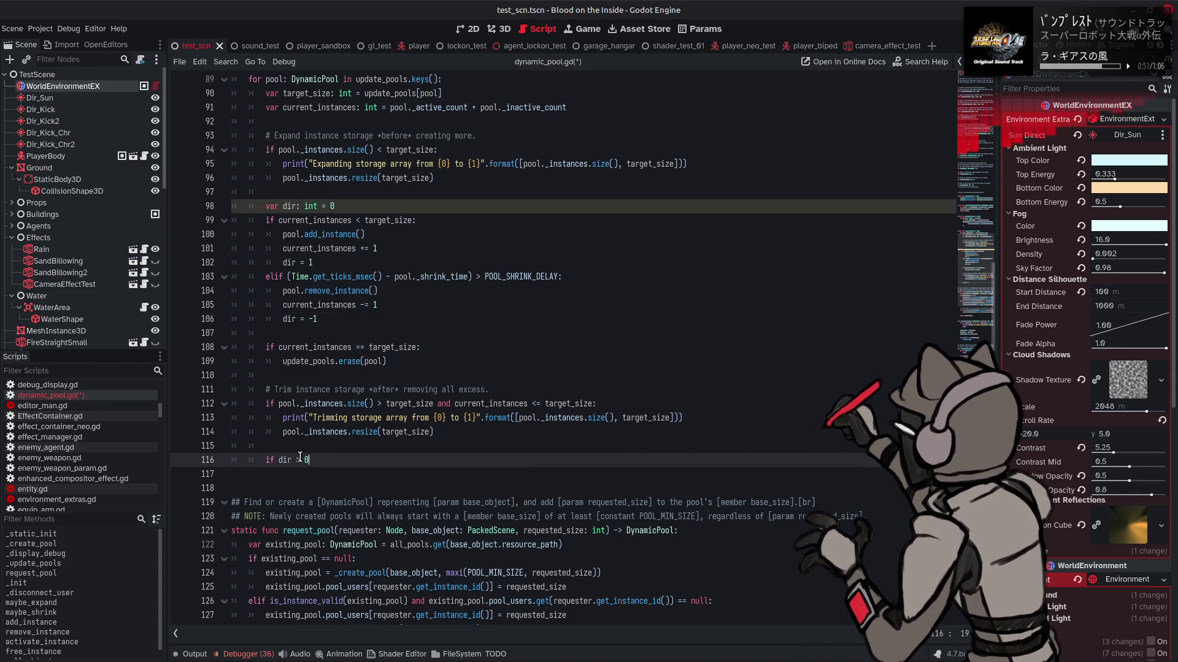
text(:)
key(Return)
text(pool.may)
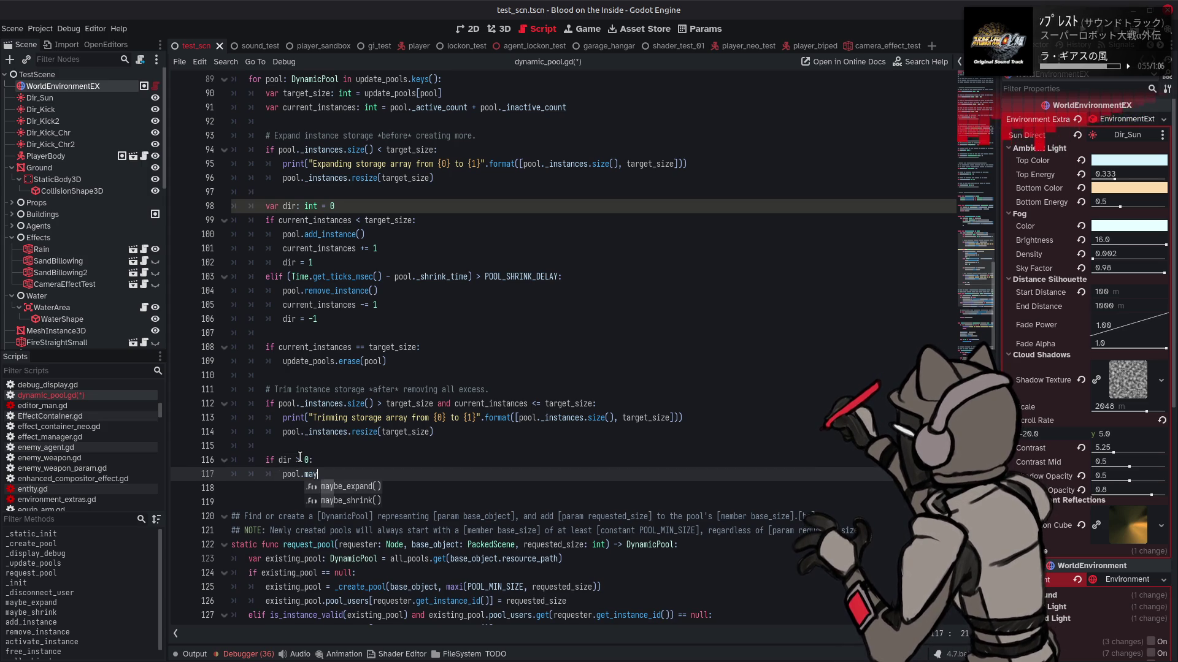
key(Return)
key(Return)
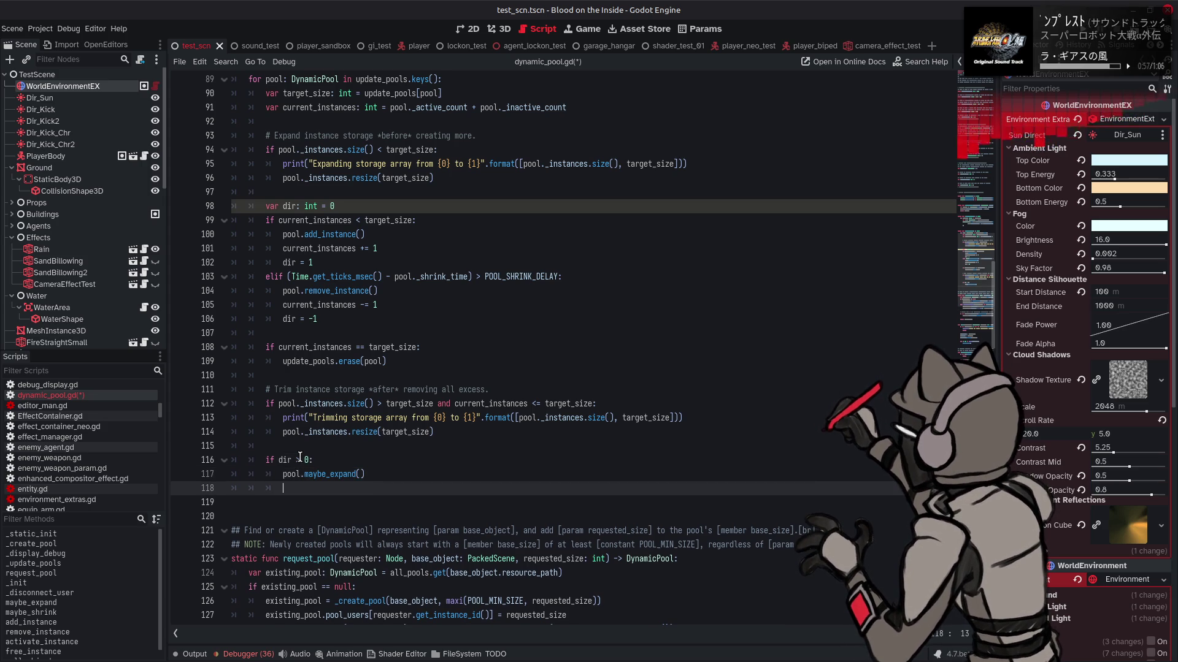
text(elif dir )
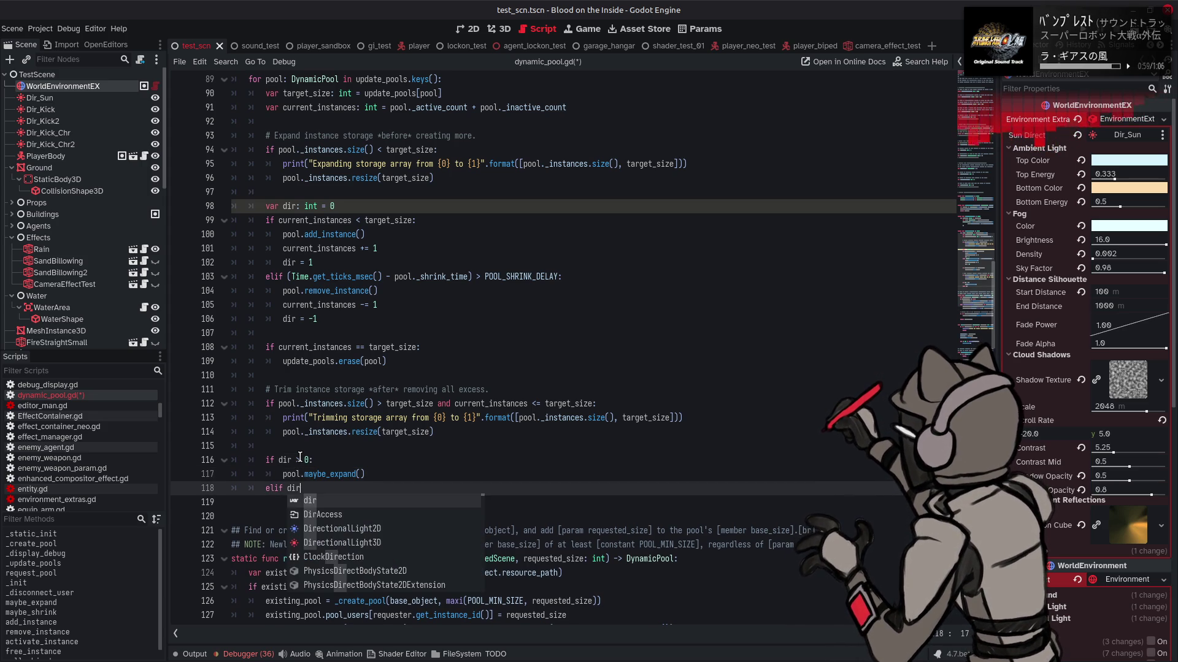
text(< 0:)
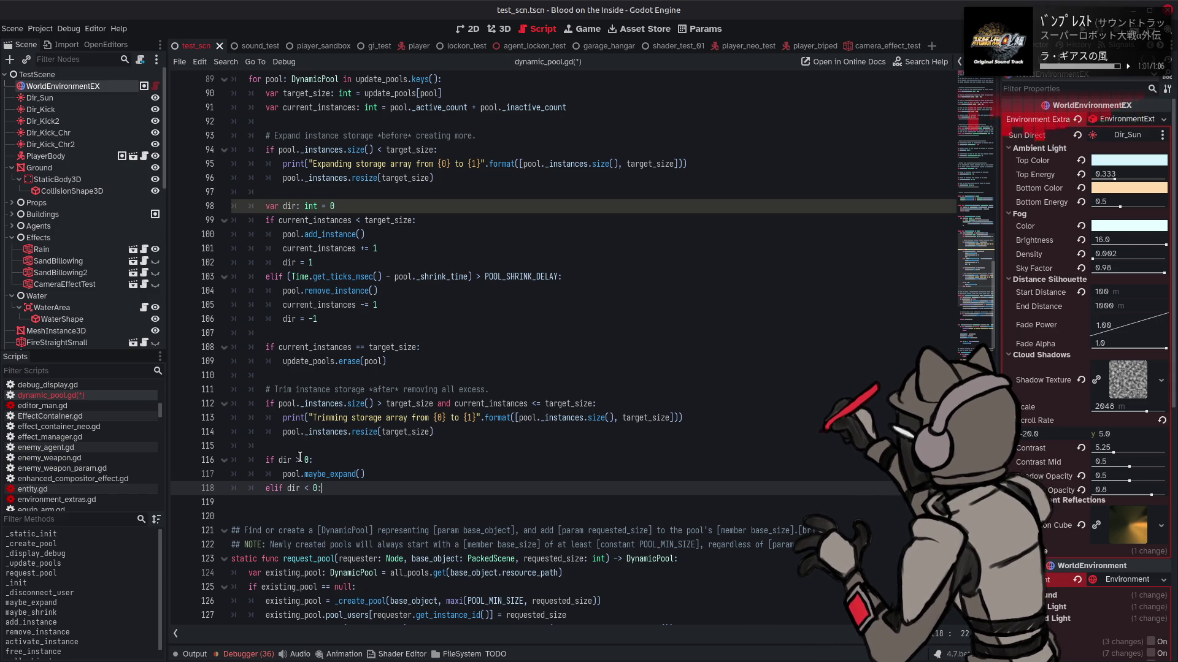
key(Return)
text(pool.ma)
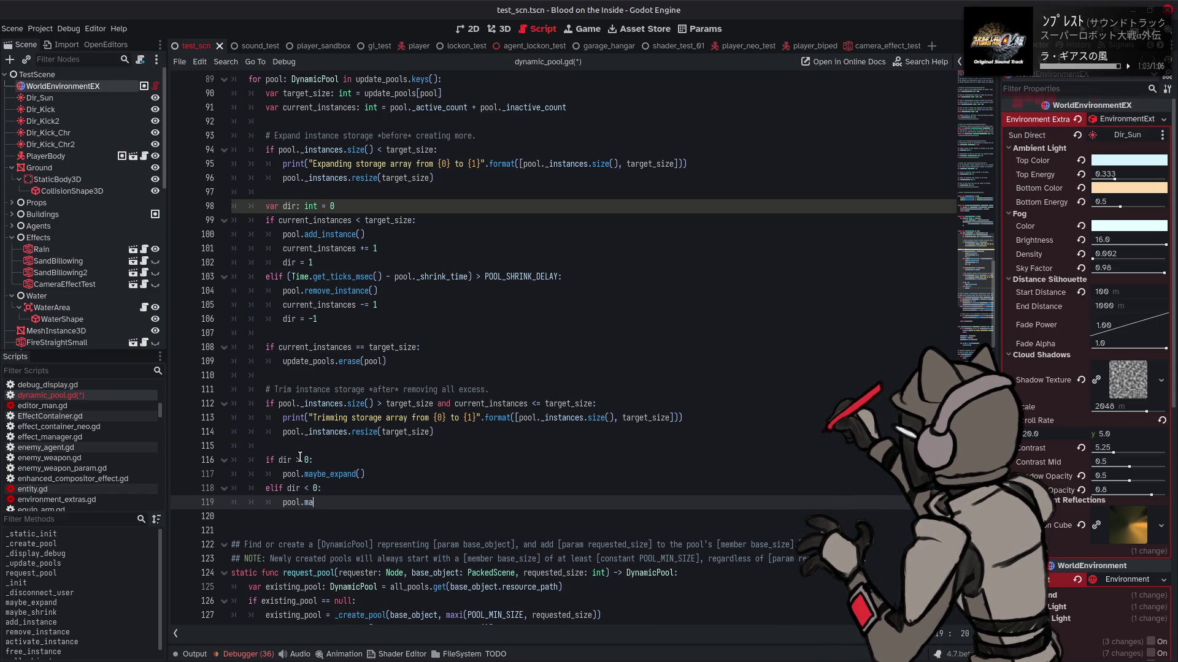
key(Down)
key(Return)
- Save the script and launch the game with F6
click(421, 473)
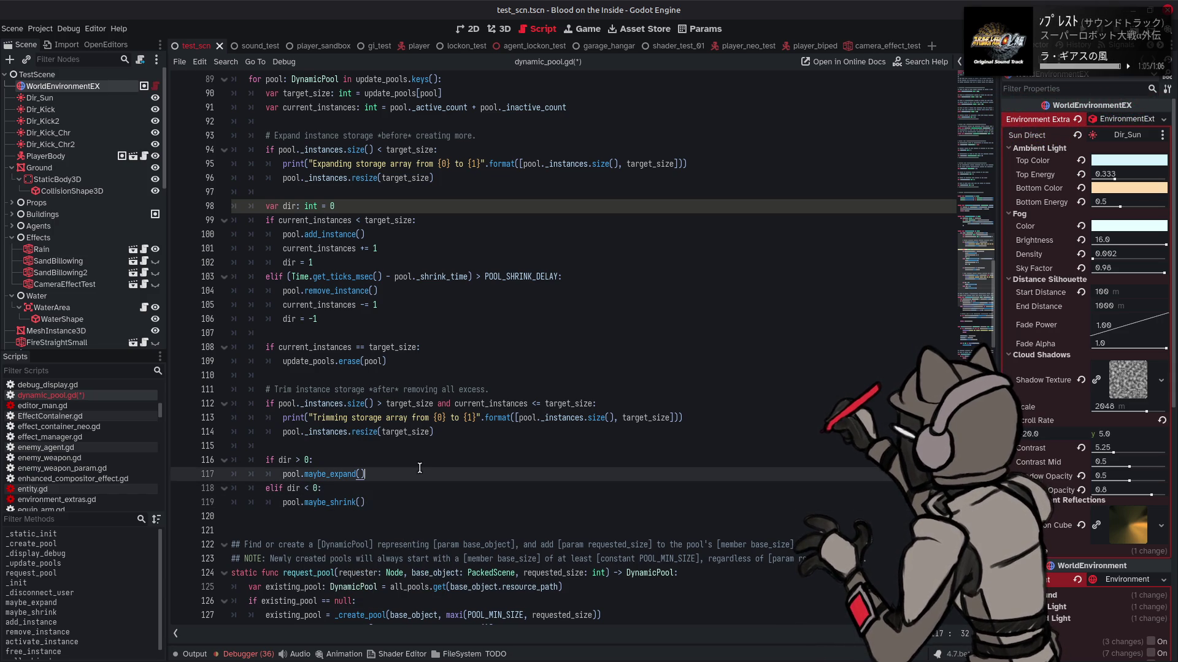
key(ctrl+s)
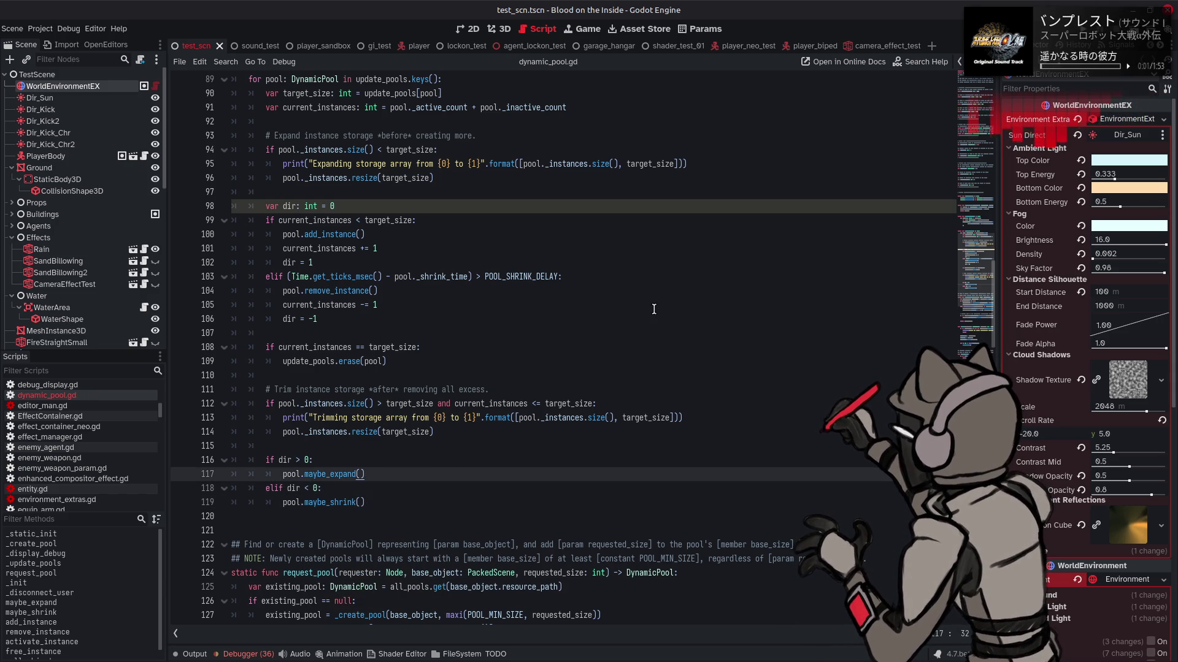
key(F6)
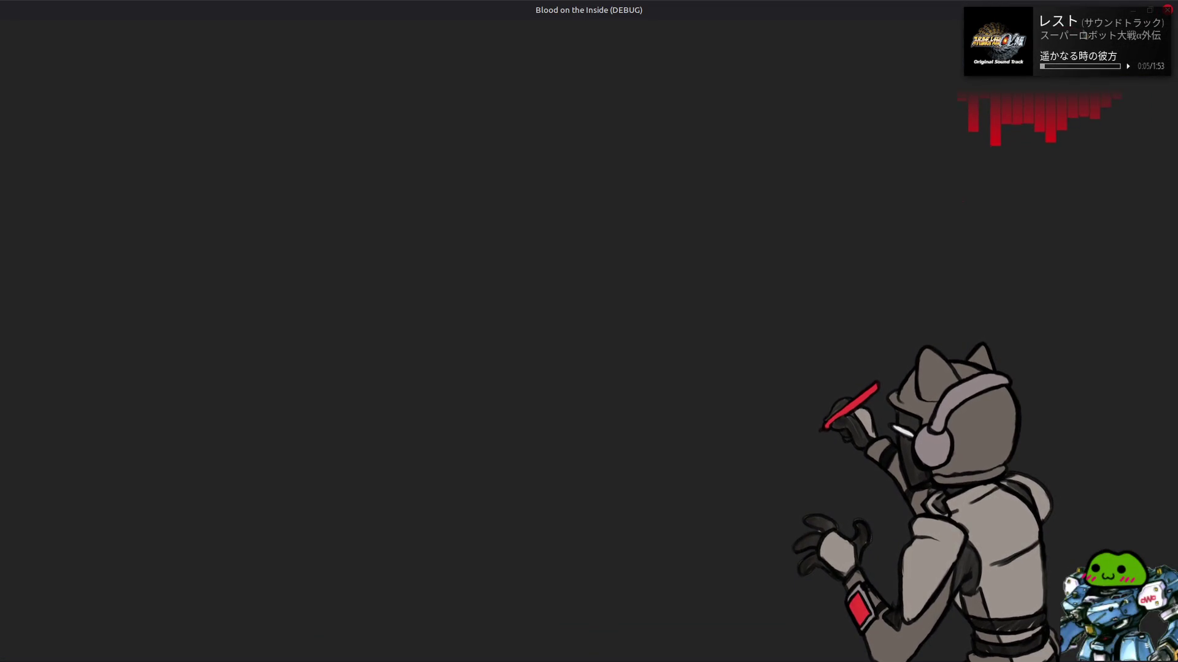
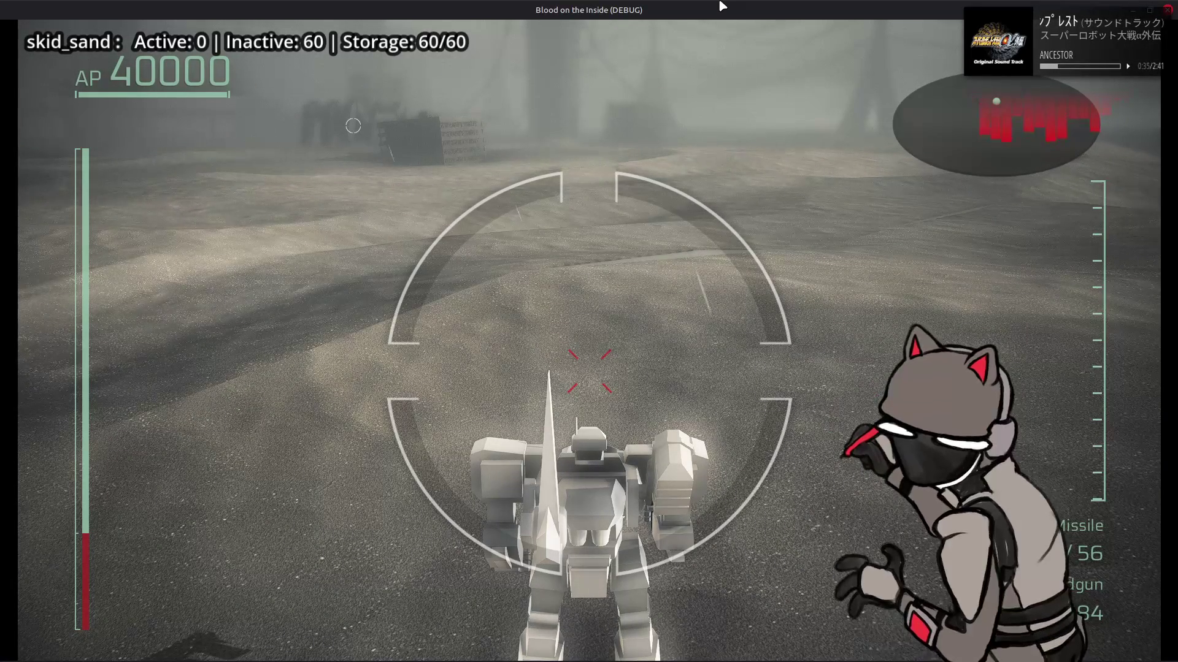
- Boost the mech sideways across the sand, turn toward the buildings and fire one handgun round
key(a)
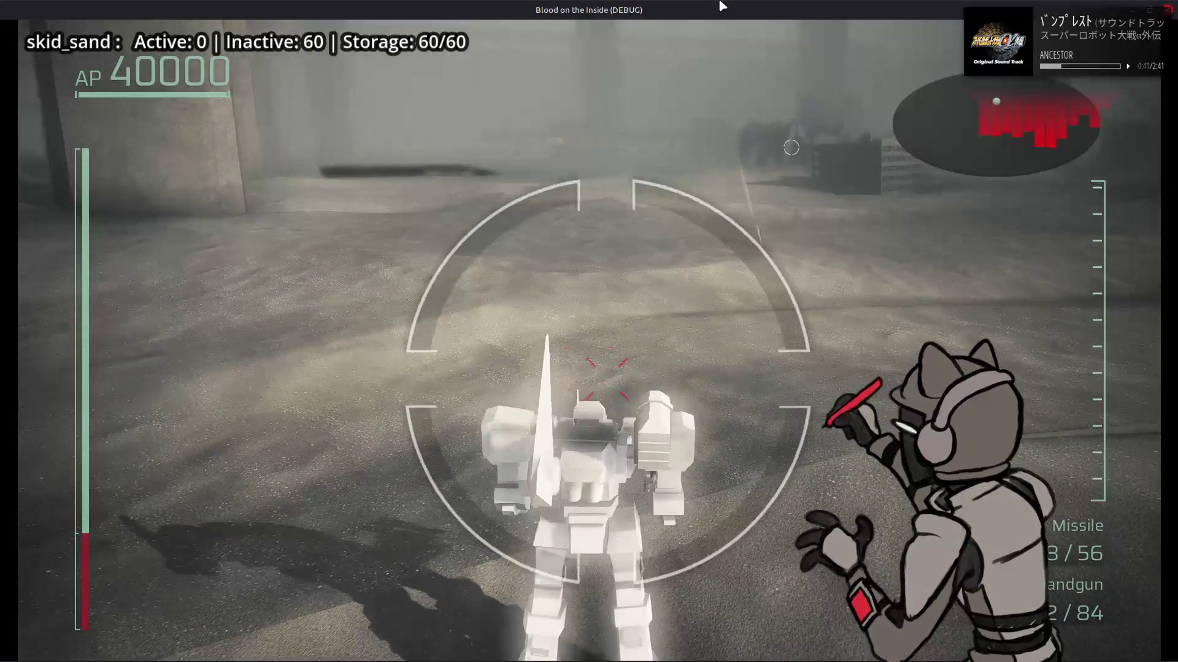
key(a)
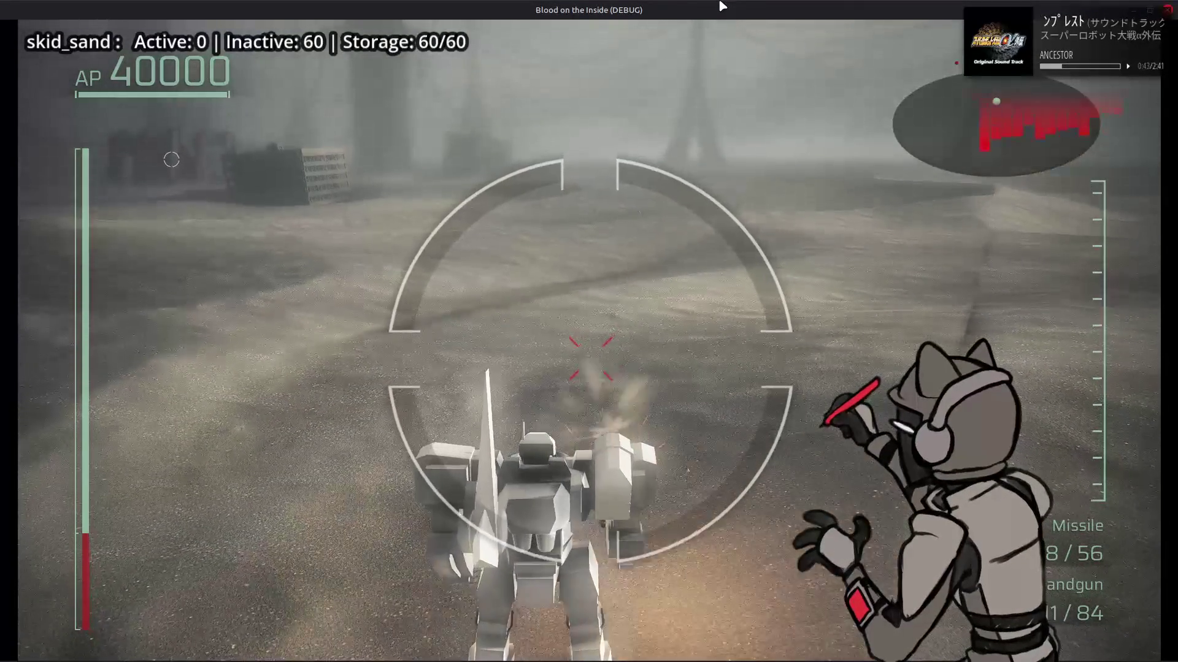
click(721, 6)
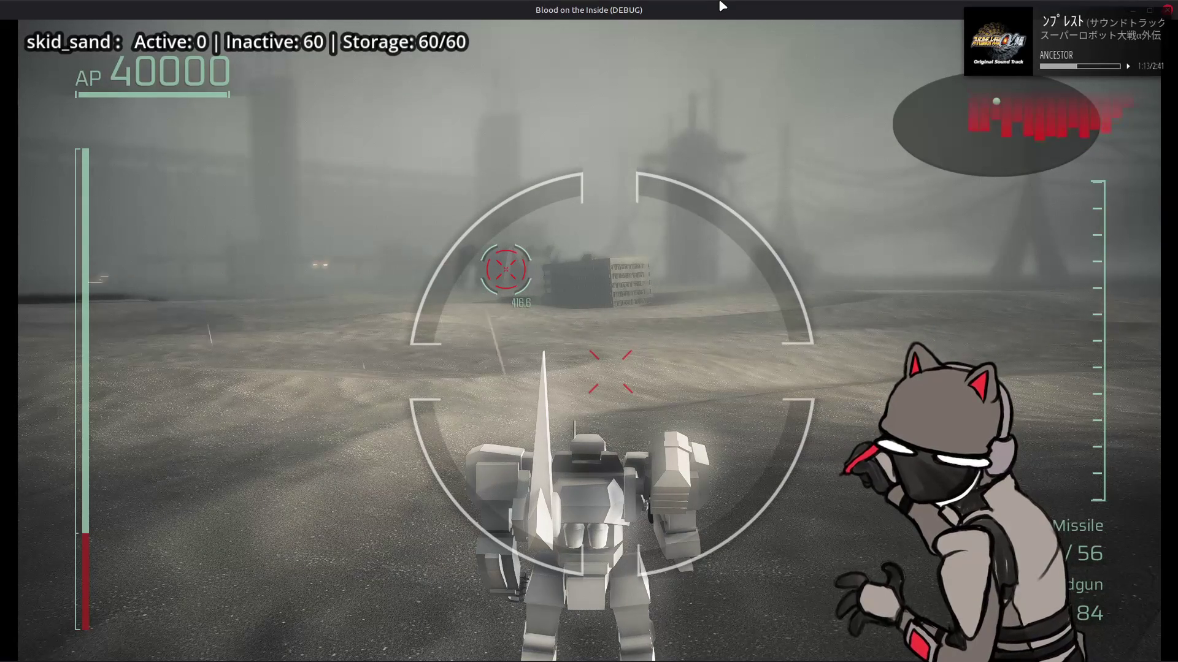
- Leave the mech idle on the sand, facing the distant building with the target locked
mouse_move(721, 661)
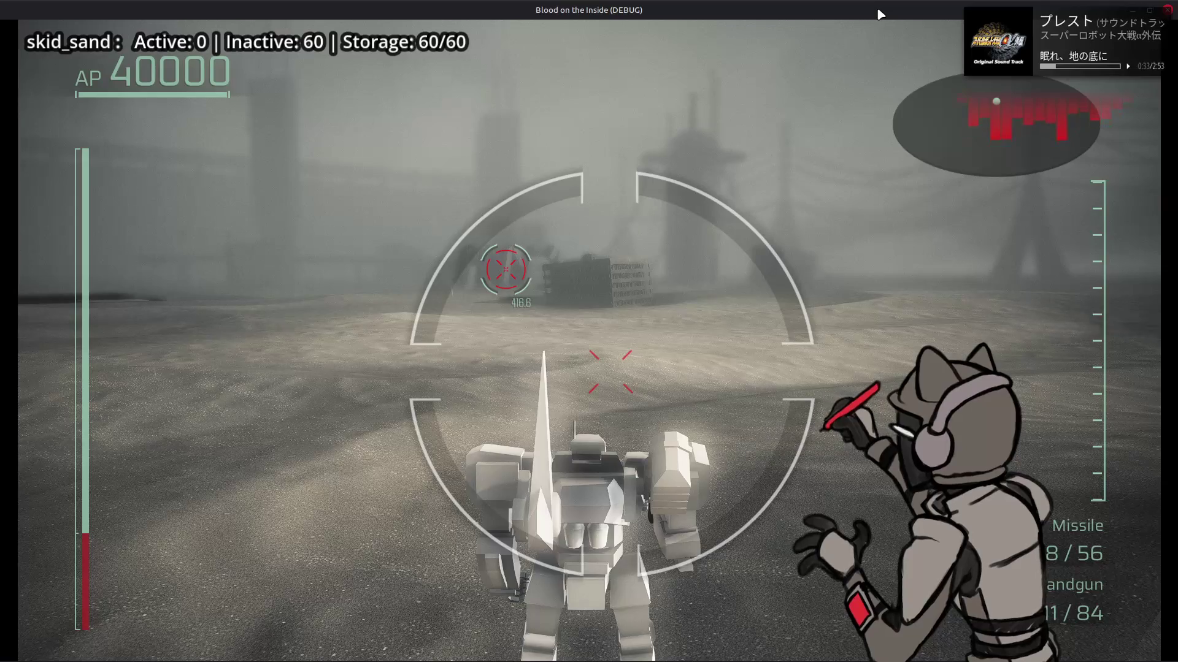
- Walk toward the tall pillar, then boost forward across the sand to kick up dust
key(w)
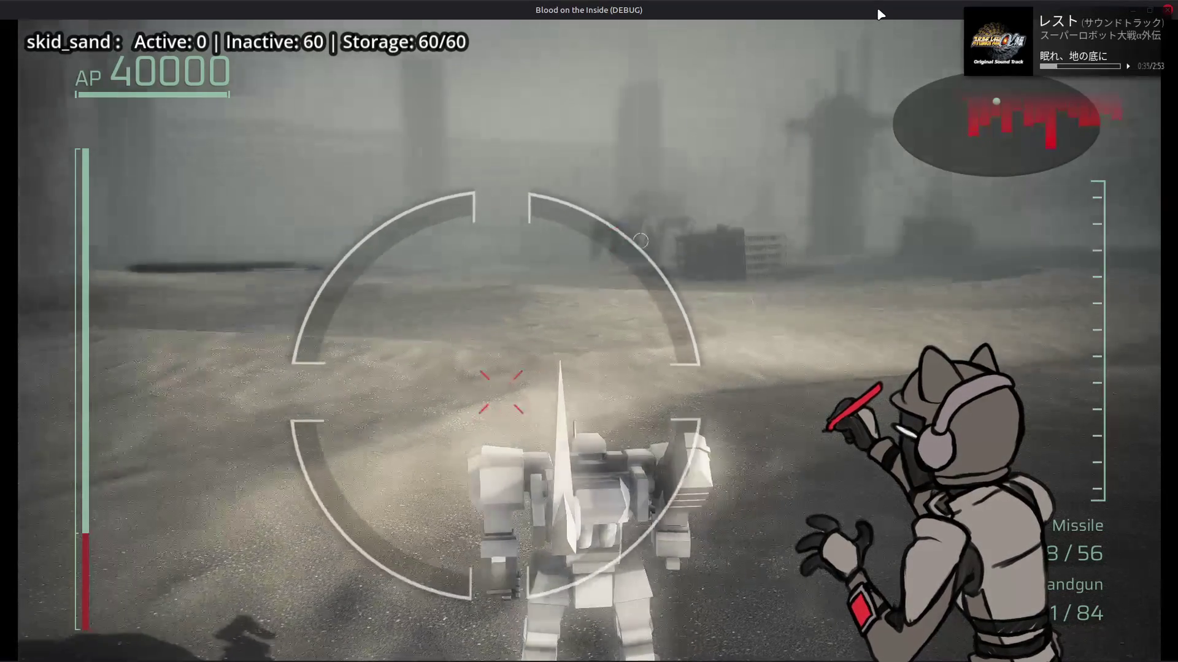
key(w)
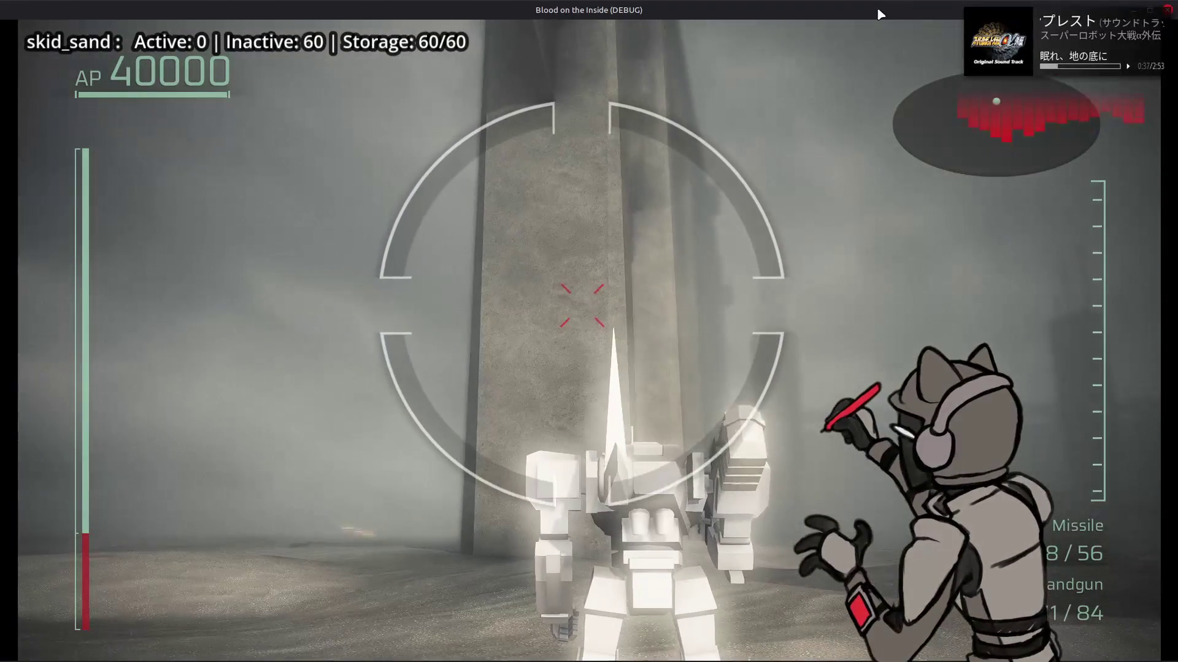
key(space)
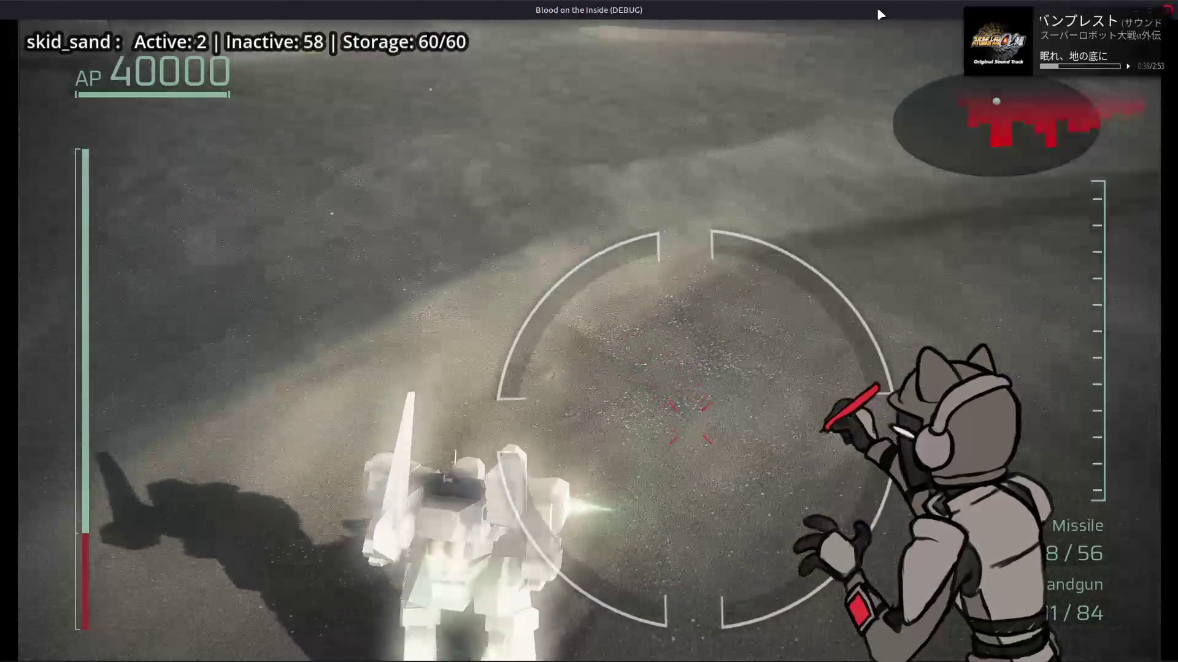
key(w)
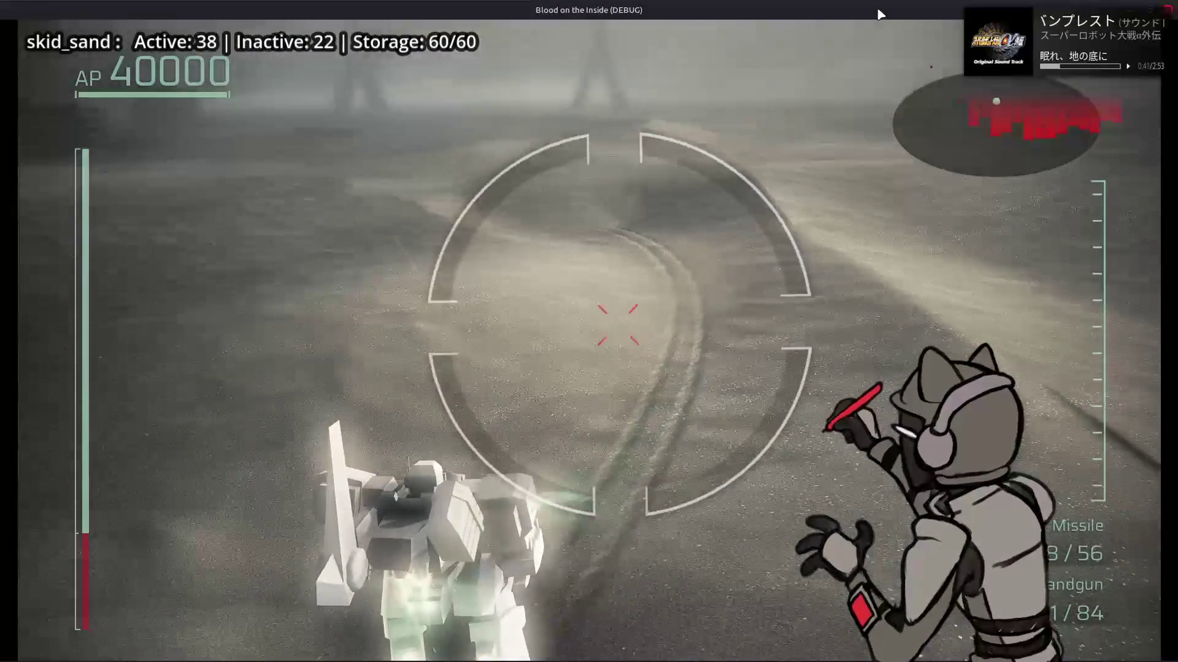
key(w)
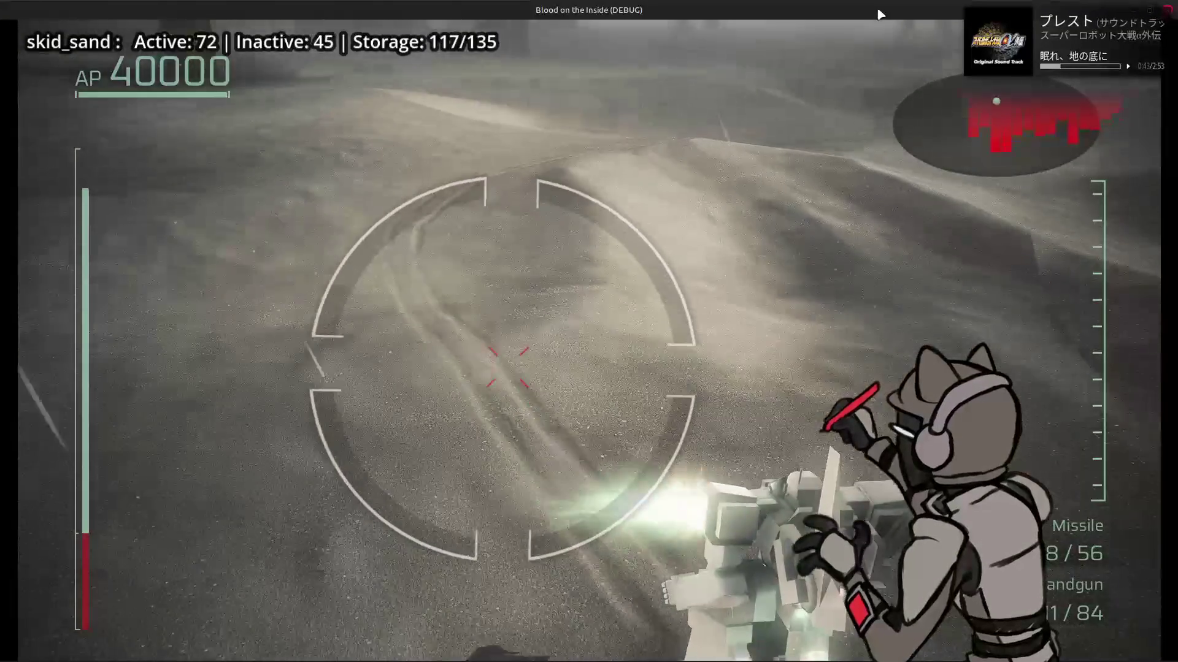
key(w)
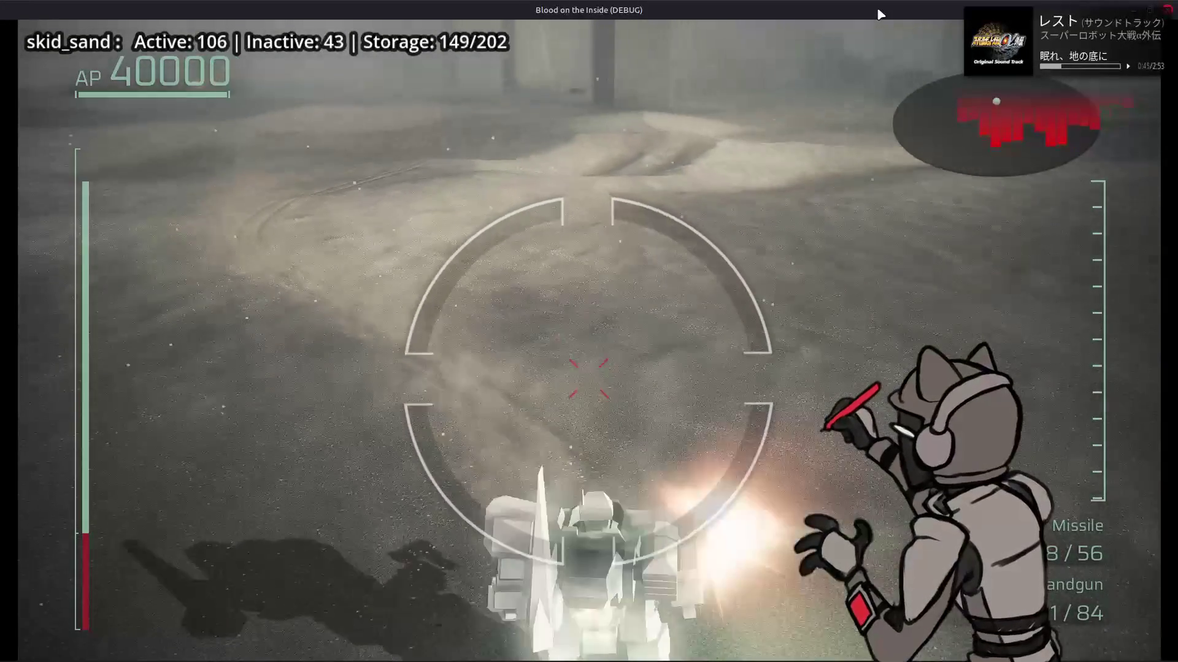
- Strafe and swerve right and left repeatedly to carve ground trails until skid_sand reaches 303/303
key(d)
key(a)
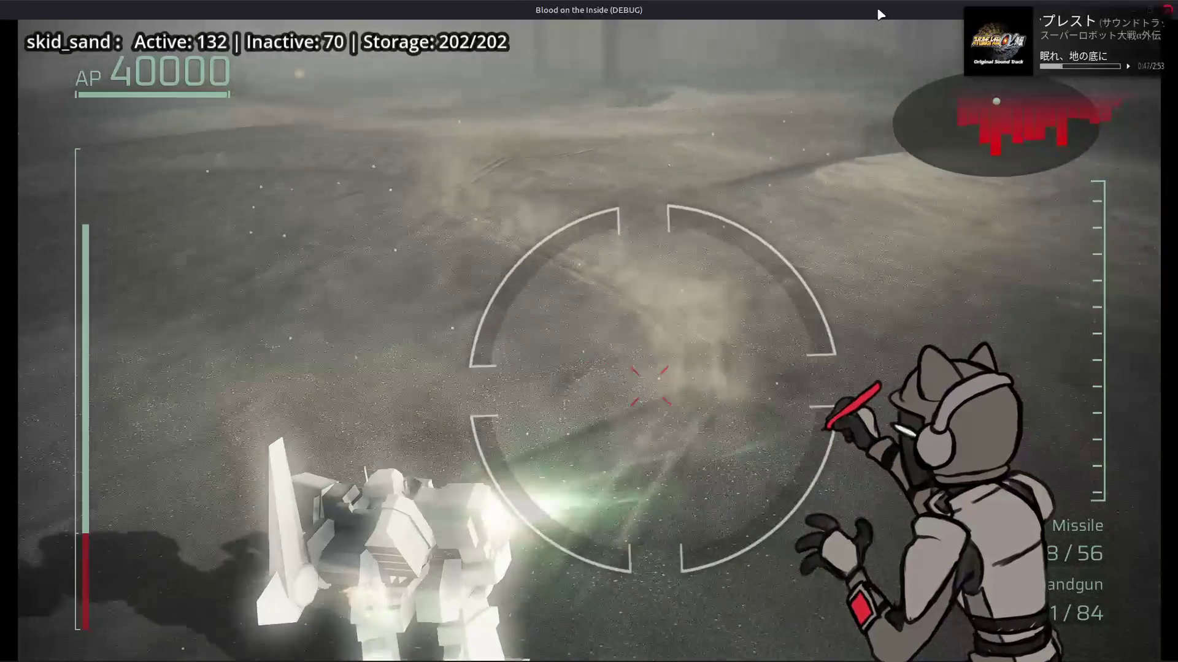
key(d)
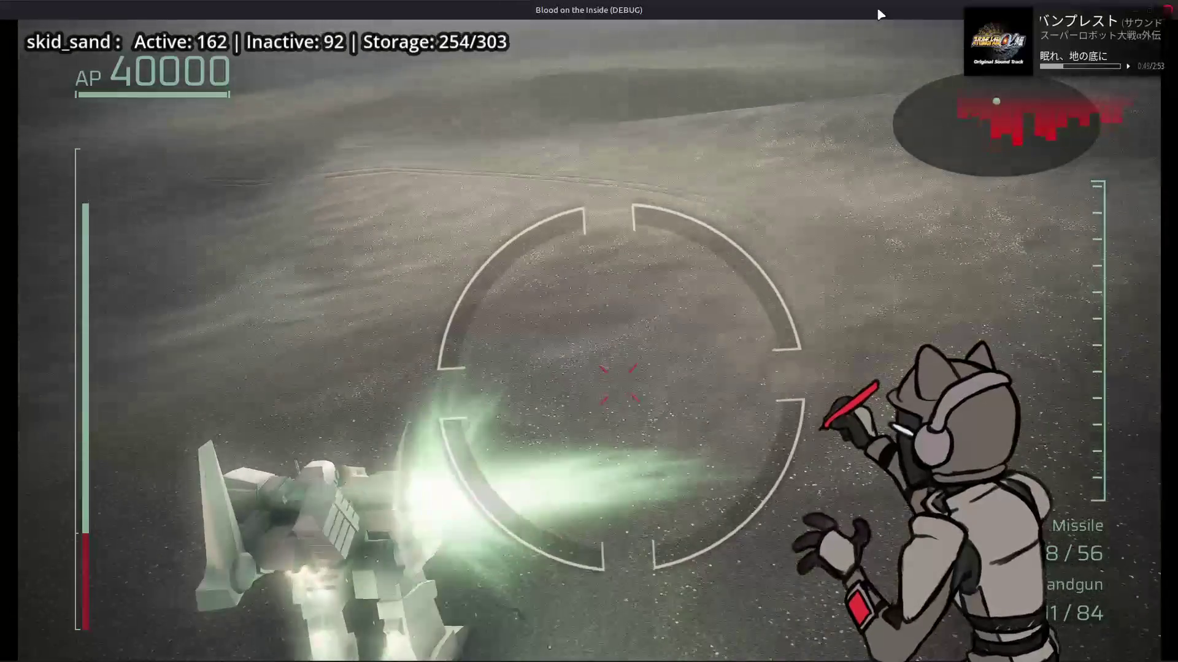
key(d)
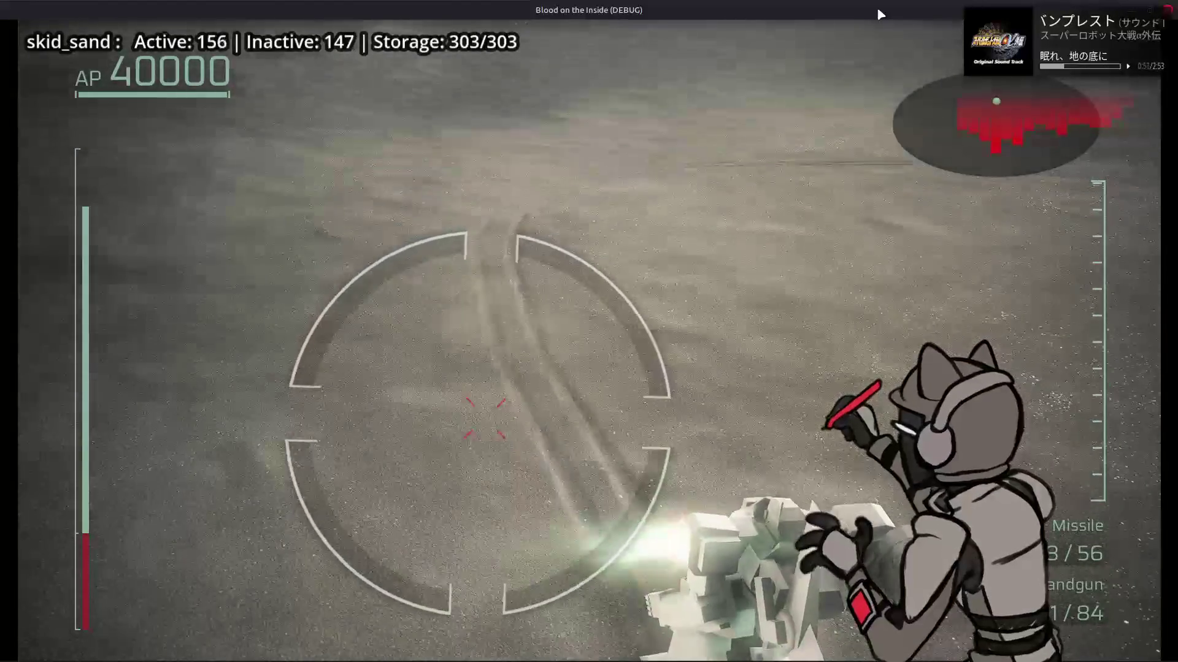
key(a)
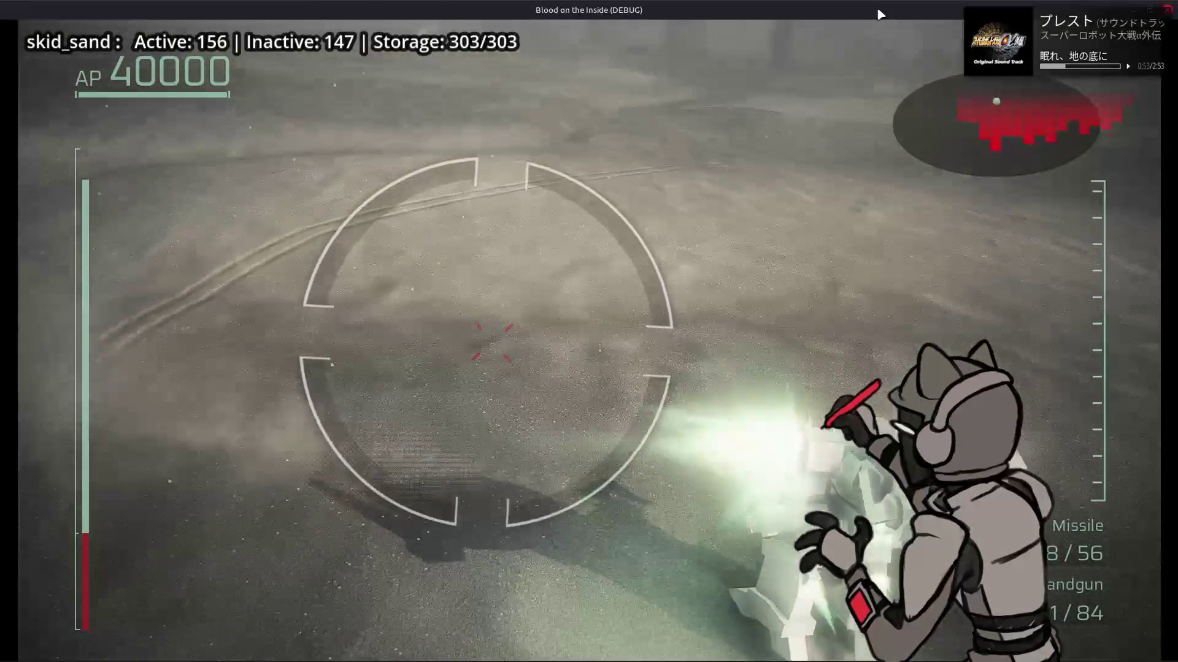
key(d)
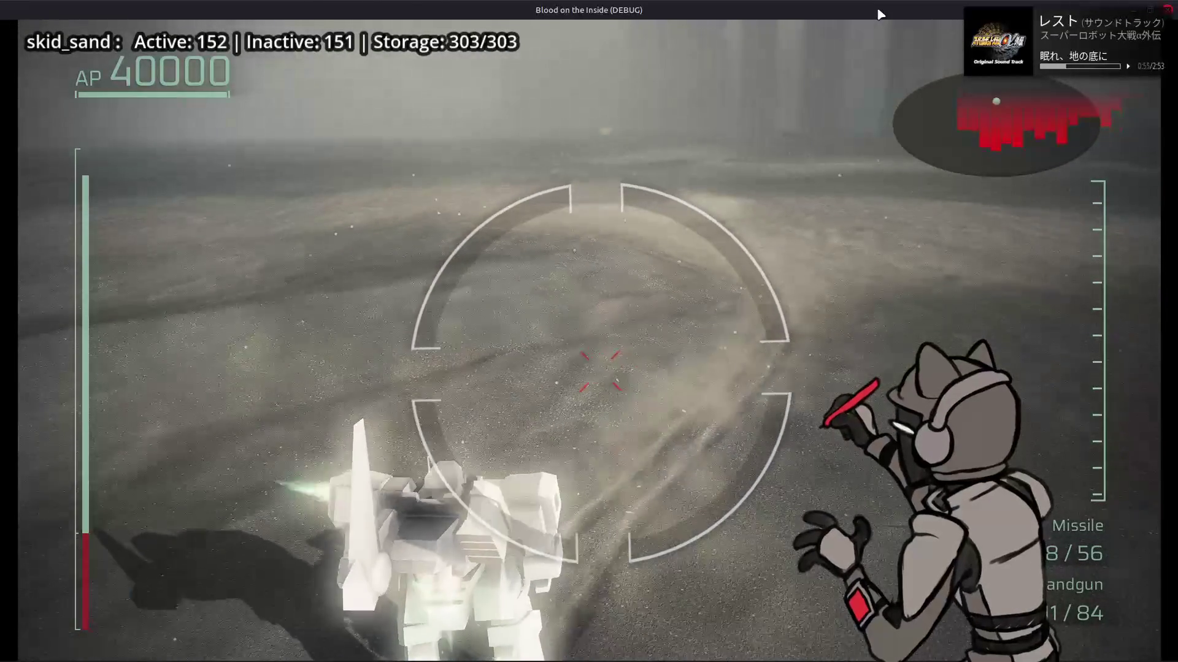
key(a)
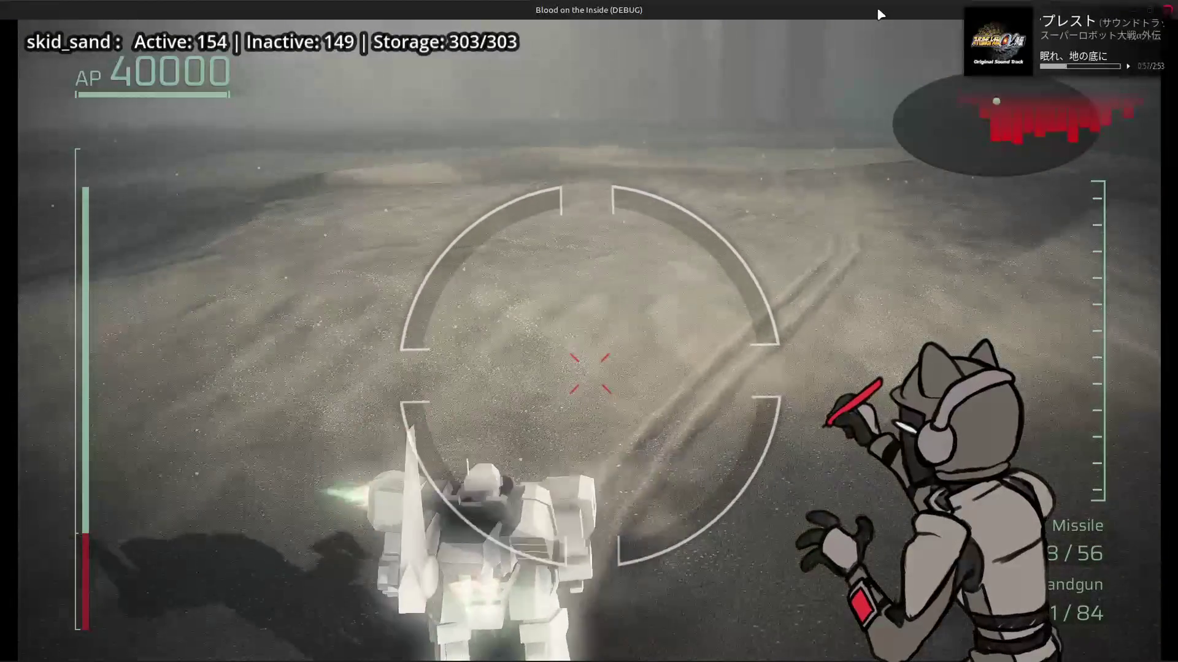
key(d)
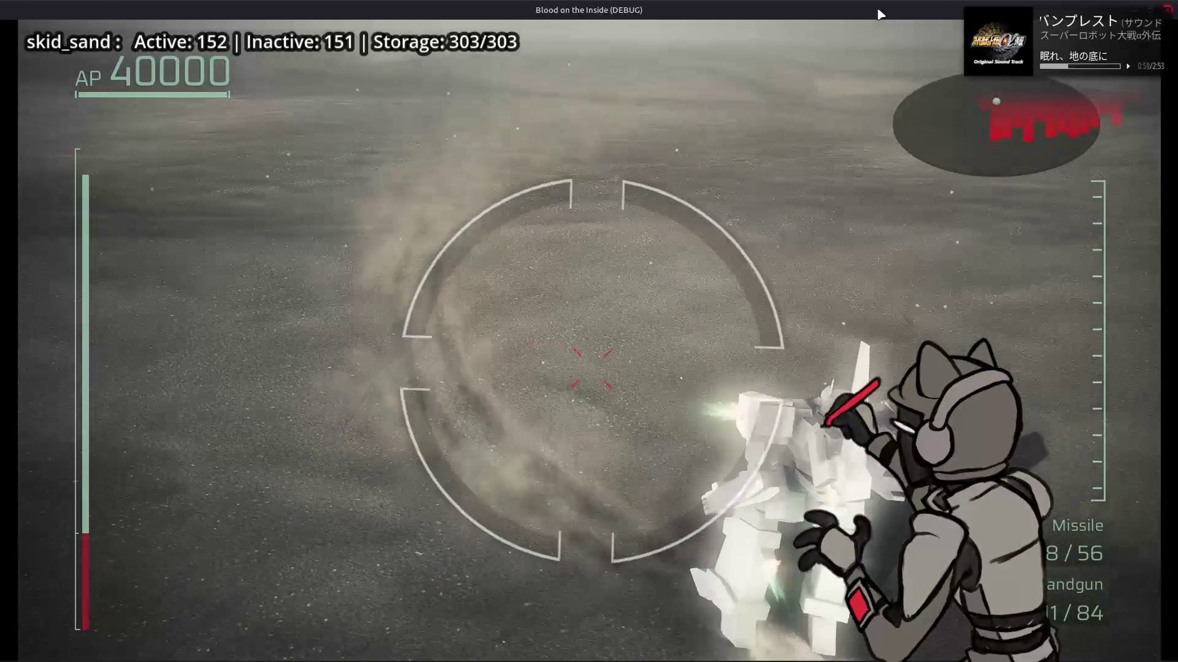
key(a)
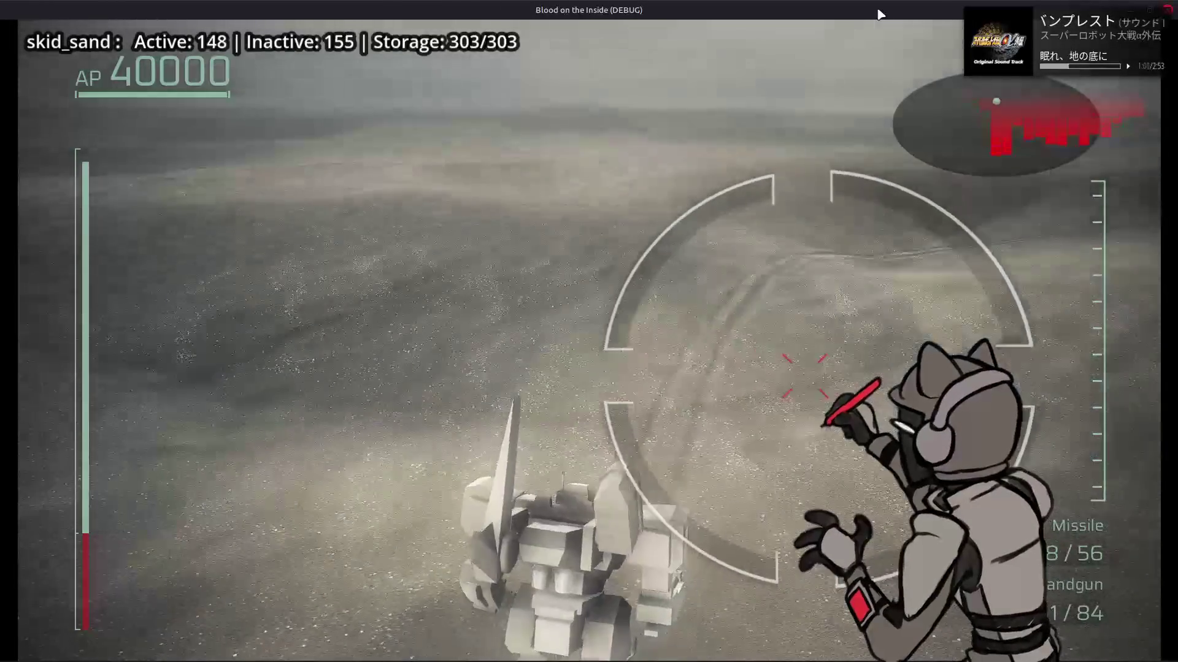
key(w)
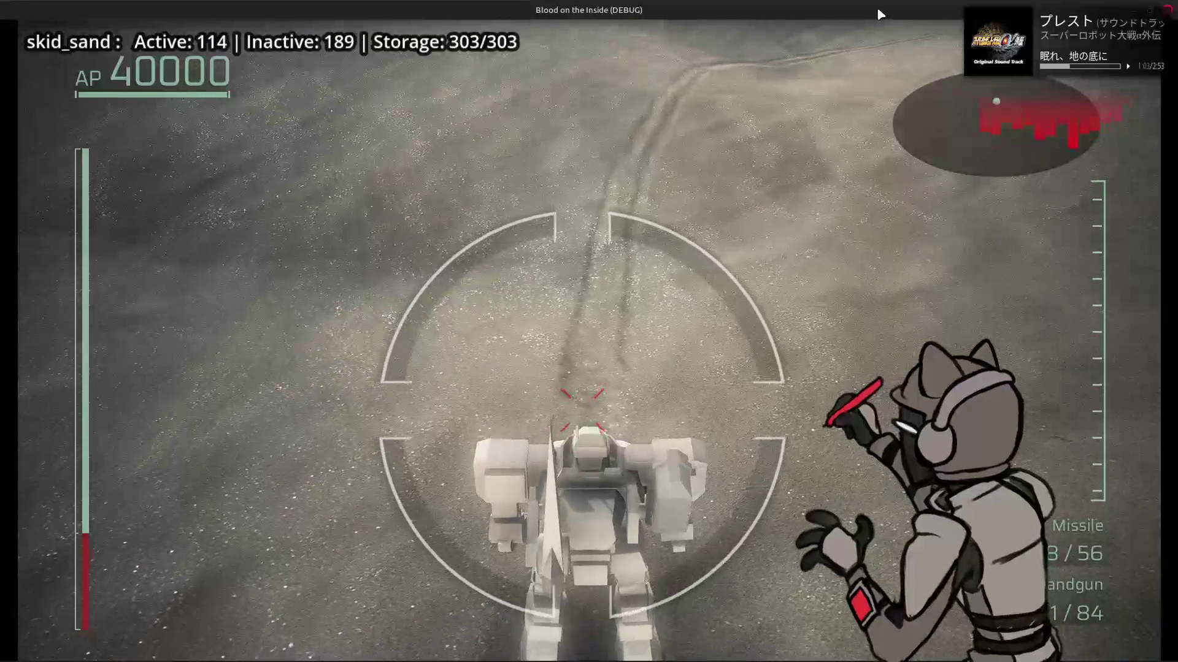